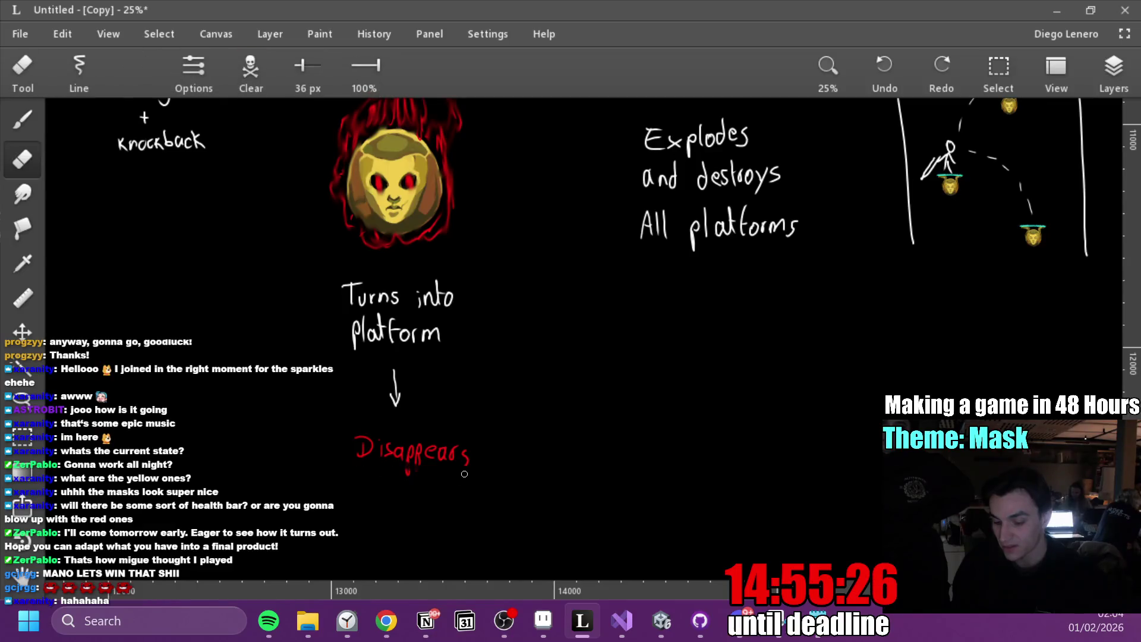
# Erase the red 'Disappears' label under the platform arrow
pyautogui.moveTo(437, 478); pyautogui.dragTo(356, 460)
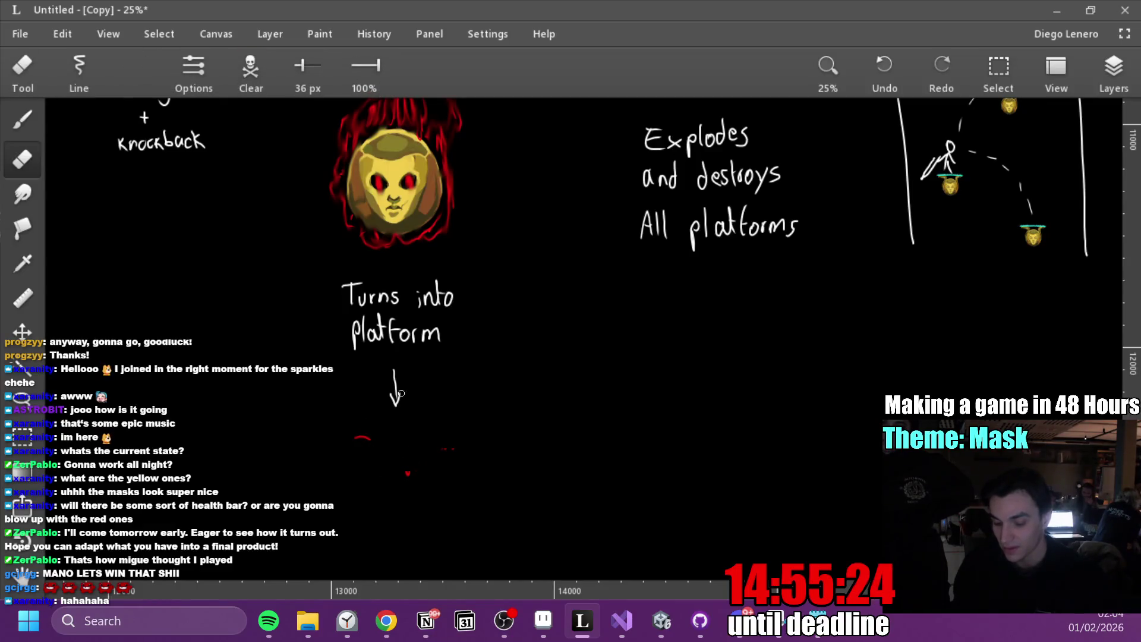
pyautogui.hscroll(4, 389, 416)
pyautogui.scroll(5, 389, 416)
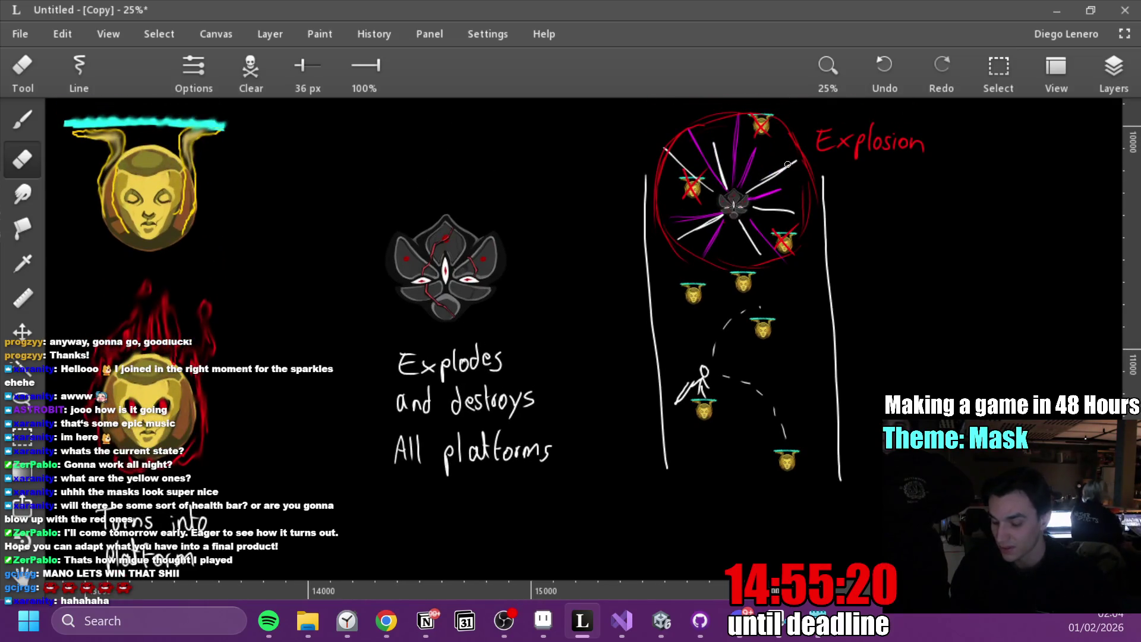
pyautogui.scroll(1, 785, 366)
# Switch back to the Brush in an empty canvas area and open the colour wheel
pyautogui.press('b')
pyautogui.moveTo(828, 382); pyautogui.dragTo(226, 291)
pyautogui.click(250, 66)
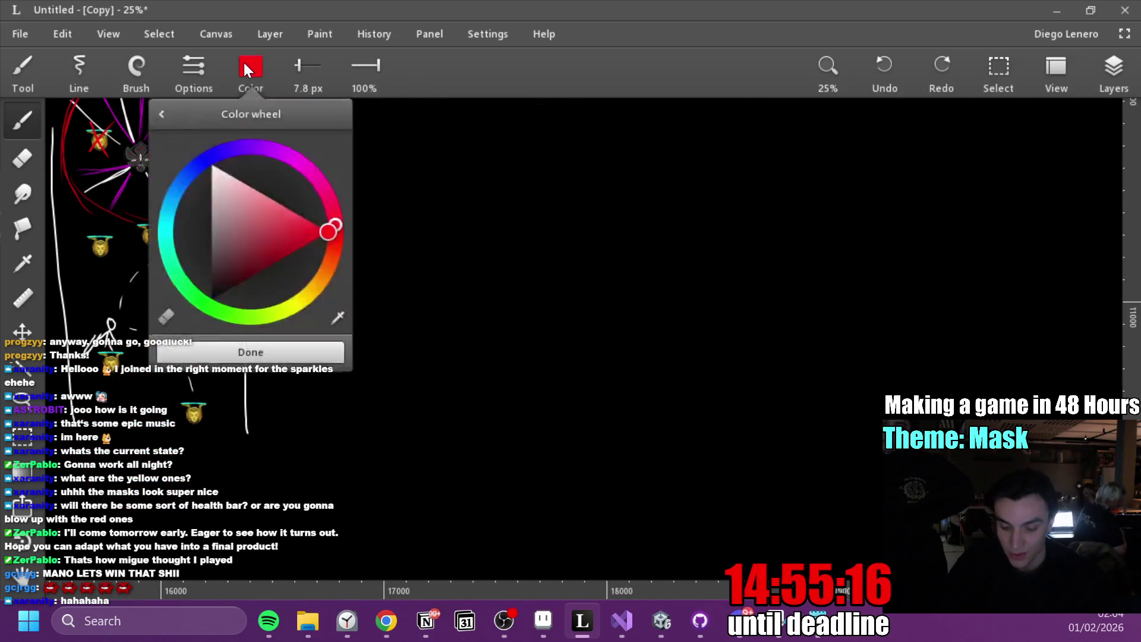
# Pick white and brush the two long vertical walls of the shaft
pyautogui.click(250, 353)
pyautogui.moveTo(250, 353); pyautogui.dragTo(140, 377)
pyautogui.moveTo(296, 149); pyautogui.dragTo(297, 517)
pyautogui.moveTo(619, 145); pyautogui.dragTo(609, 489)
# Draw a stick figure standing on a small platform between the walls
pyautogui.moveTo(449, 295); pyautogui.dragTo(444, 358)
pyautogui.moveTo(450, 336)
pyautogui.mouseDown()
pyautogui.moveTo(452, 353)
pyautogui.moveTo(473, 360)
pyautogui.moveTo(425, 375)
pyautogui.mouseUp()
pyautogui.moveTo(428, 359); pyautogui.dragTo(430, 377)
pyautogui.moveTo(555, 471); pyautogui.dragTo(681, 432)
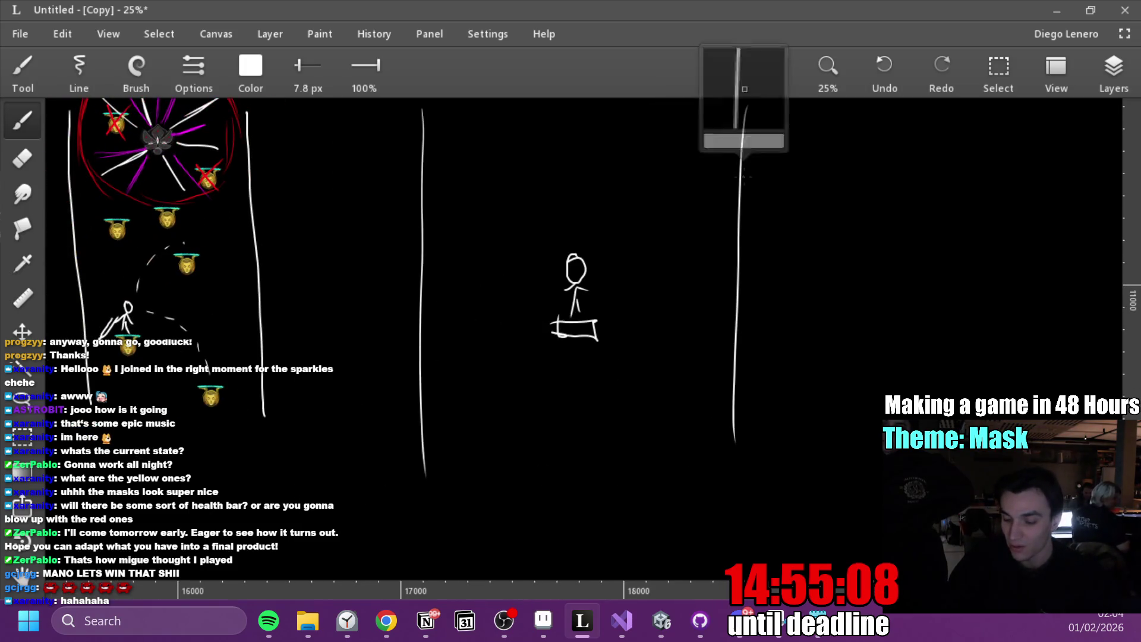
# Draw a diagonal arrow with an arrowhead toward the platform, undoing an extra stroke
pyautogui.moveTo(723, 143); pyautogui.dragTo(591, 311)
pyautogui.moveTo(442, 468); pyautogui.dragTo(531, 348)
pyautogui.moveTo(589, 284); pyautogui.dragTo(609, 302)
pyautogui.moveTo(444, 200); pyautogui.dragTo(537, 279)
pyautogui.moveTo(517, 270); pyautogui.dragTo(535, 480)
pyautogui.hotkey('ctrl', 'z')
pyautogui.hotkey('ctrl', 'z')
pyautogui.hotkey('ctrl', 'z')
pyautogui.hotkey('ctrl', 'z')
pyautogui.hotkey('ctrl', 'z')
# Write the 0, 5 and v0 labels and extend the dashed line below v0
pyautogui.moveTo(518, 132); pyautogui.dragTo(522, 134)
pyautogui.moveTo(670, 162); pyautogui.dragTo(665, 186)
pyautogui.moveTo(553, 204); pyautogui.dragTo(569, 207)
pyautogui.moveTo(648, 291); pyautogui.dragTo(658, 199)
pyautogui.moveTo(576, 198); pyautogui.dragTo(572, 321)
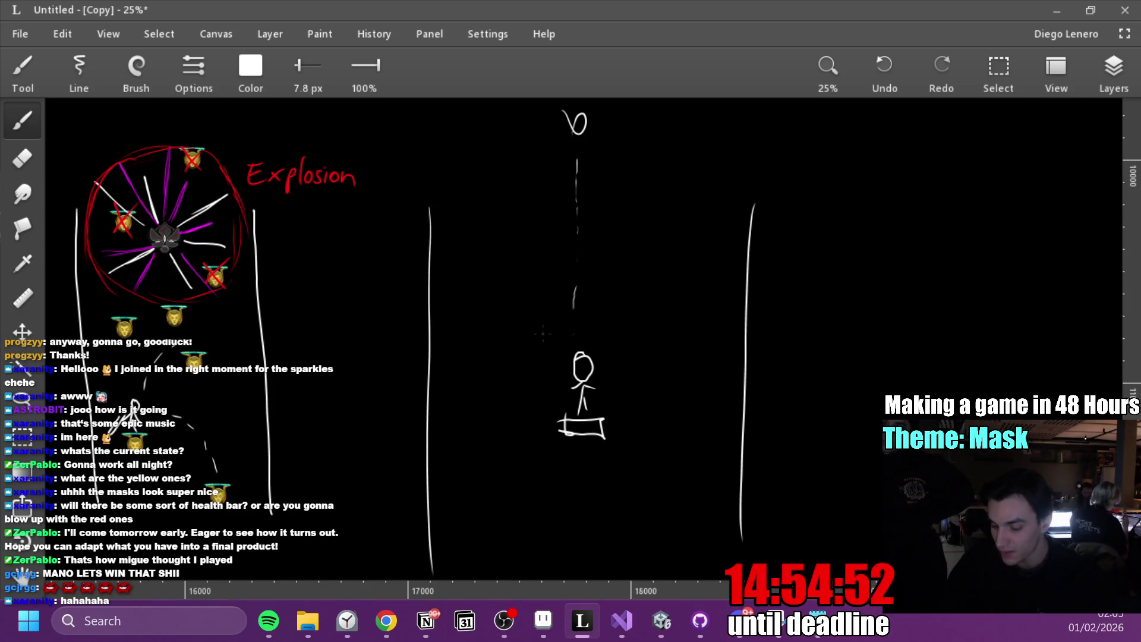
pyautogui.moveTo(536, 623)
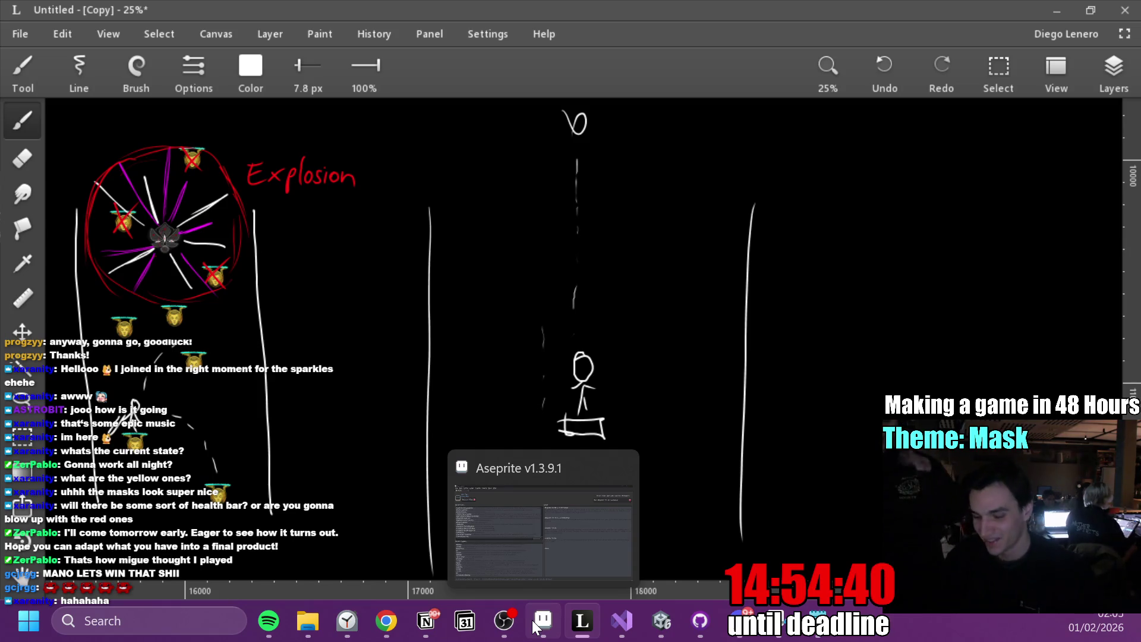
# Brush a small oval low in the shaft below the stick figure
pyautogui.moveTo(695, 464); pyautogui.dragTo(731, 390)
pyautogui.moveTo(733, 435); pyautogui.dragTo(641, 451)
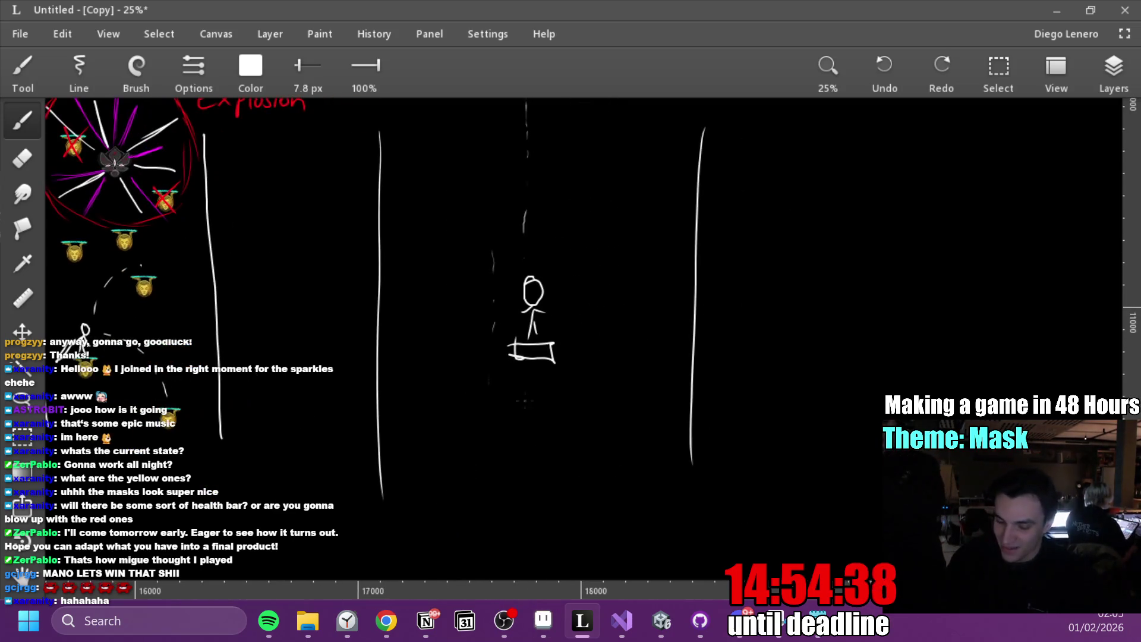
pyautogui.moveTo(473, 512); pyautogui.dragTo(469, 543)
# Try a rising stroke and a small circle beside the shaft, undoing both
pyautogui.moveTo(177, 379)
pyautogui.mouseDown()
pyautogui.moveTo(181, 534)
pyautogui.moveTo(228, 468)
pyautogui.moveTo(671, 402)
pyautogui.moveTo(729, 420)
pyautogui.moveTo(710, 426)
pyautogui.mouseUp()
pyautogui.moveTo(618, 383)
pyautogui.mouseDown()
pyautogui.moveTo(663, 328)
pyautogui.moveTo(669, 282)
pyautogui.mouseUp()
pyautogui.hotkey('ctrl', 'z')
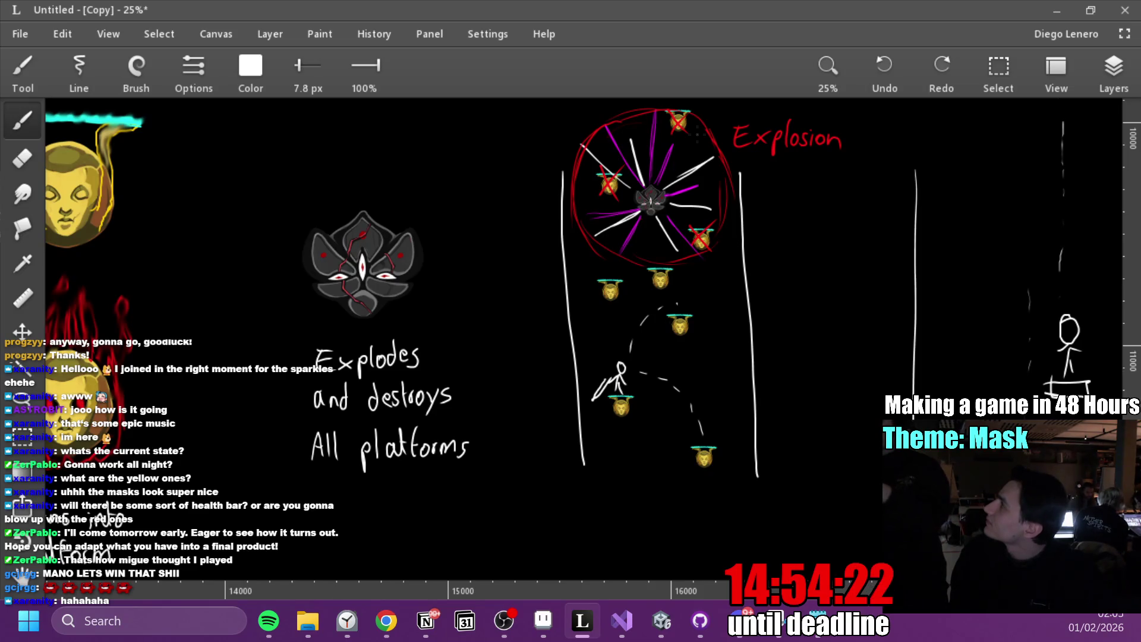
pyautogui.moveTo(686, 450); pyautogui.dragTo(279, 442)
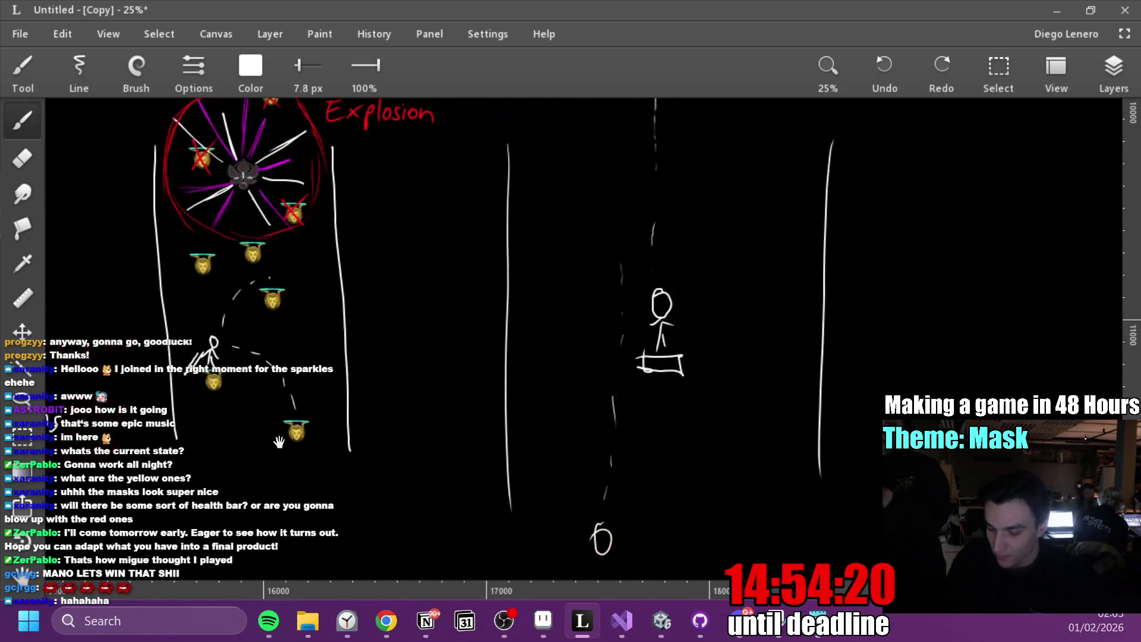
pyautogui.moveTo(525, 326); pyautogui.dragTo(526, 327)
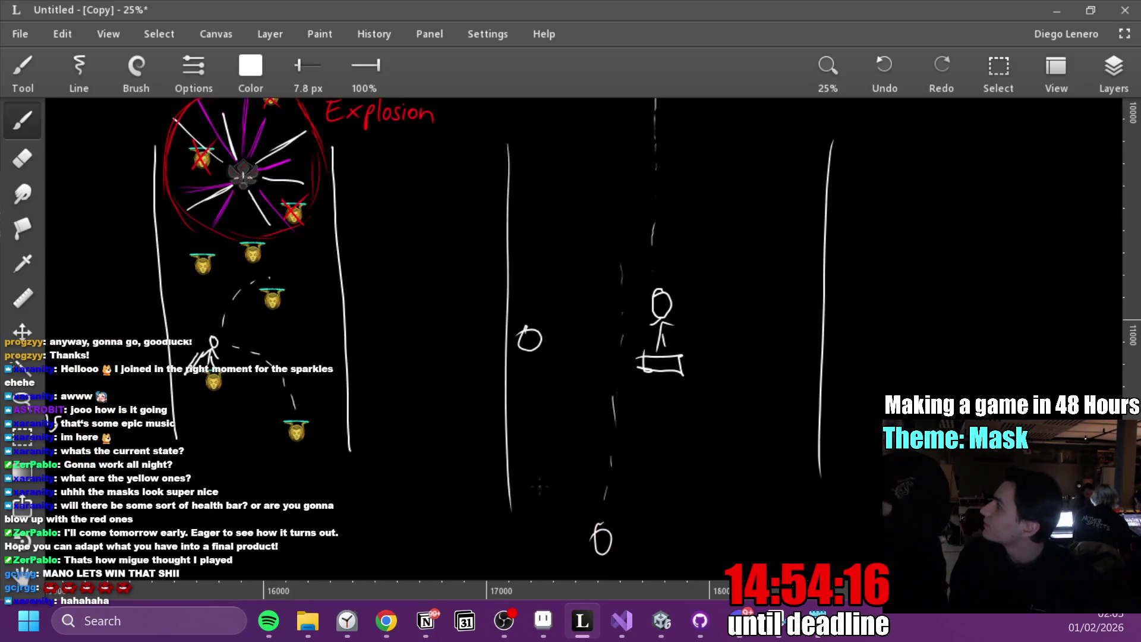
pyautogui.hotkey('ctrl', 'z')
pyautogui.scroll(3, 538, 484)
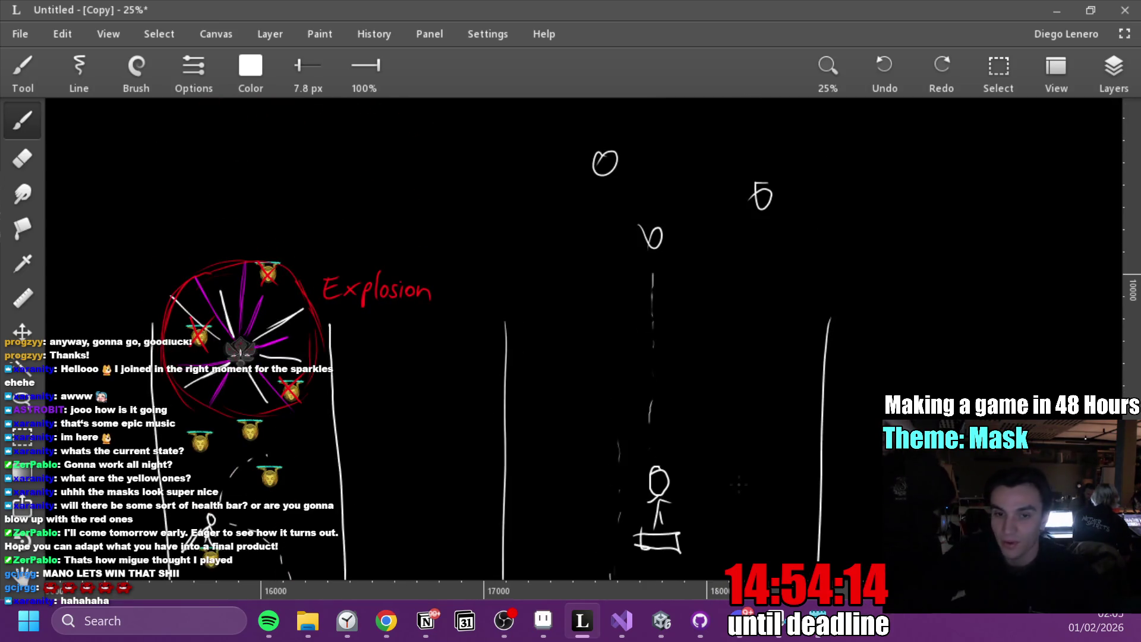
pyautogui.hotkey('alt', 'Tab')
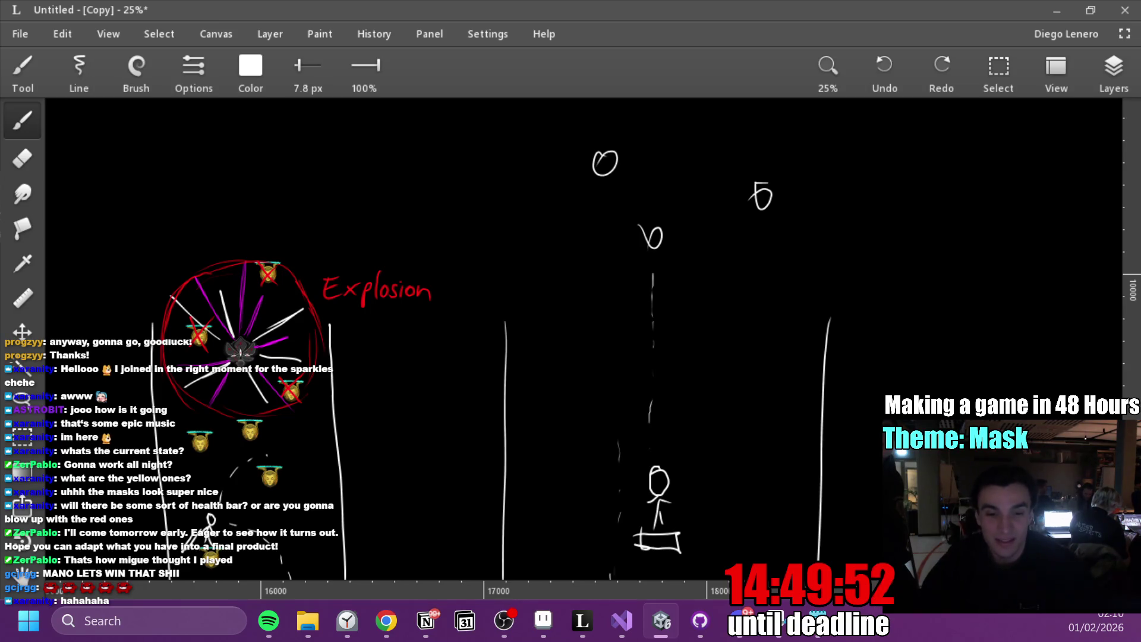
pyautogui.hotkey('alt', 'Tab')
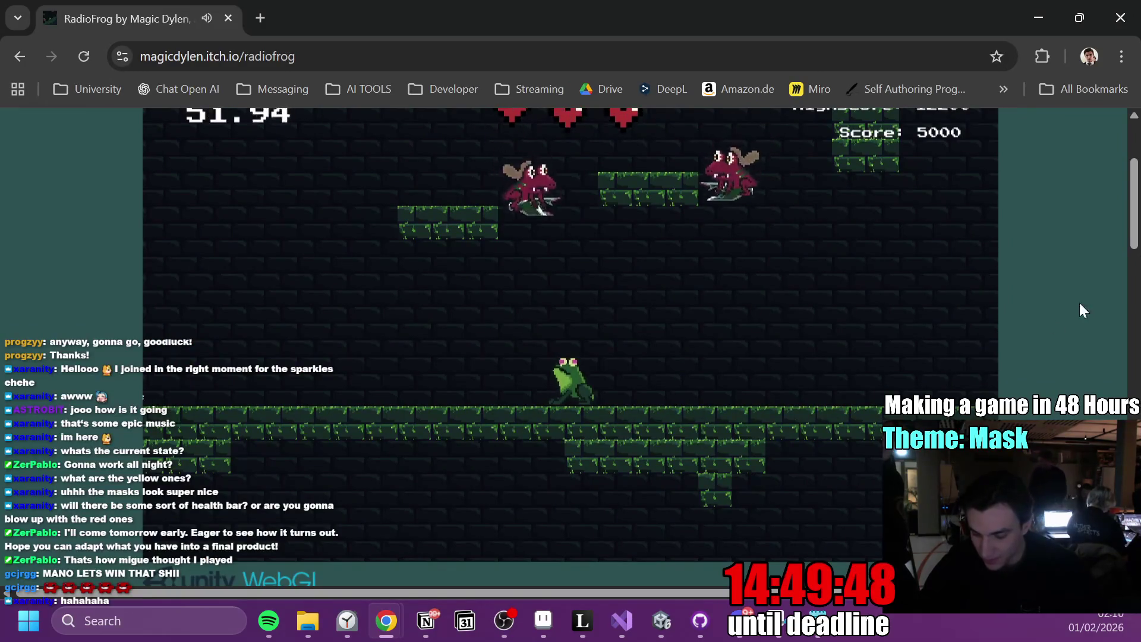
# Play RadioFrog in Chrome, jumping off the ledge, reaching score 10100 with one heart lost
pyautogui.moveTo(1134, 223); pyautogui.dragTo(1133, 217)
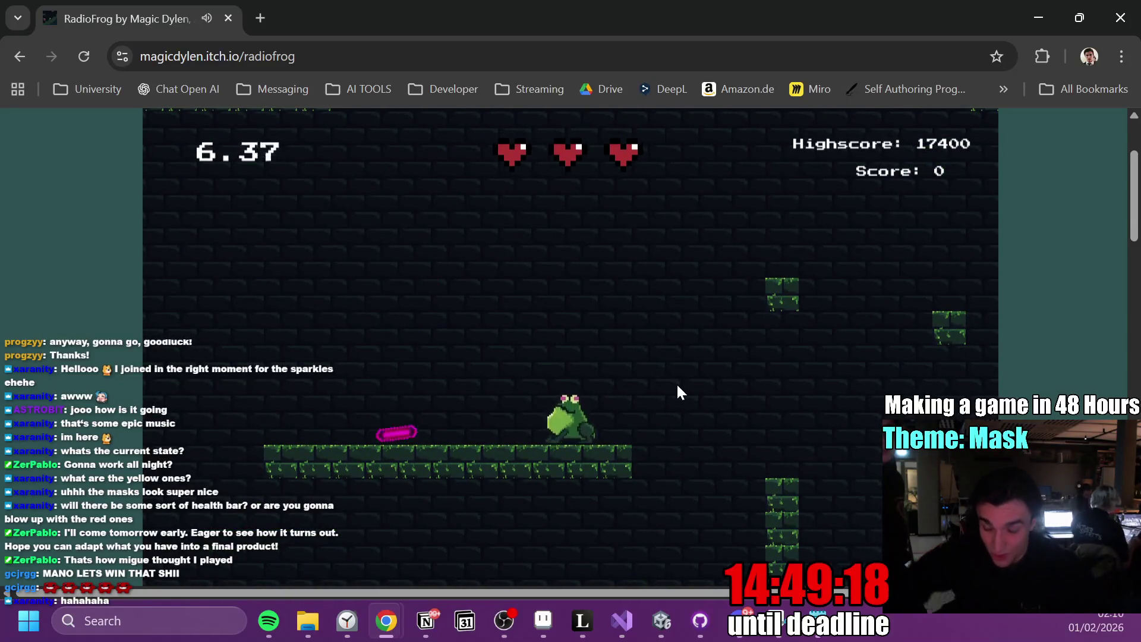
pyautogui.press('space')
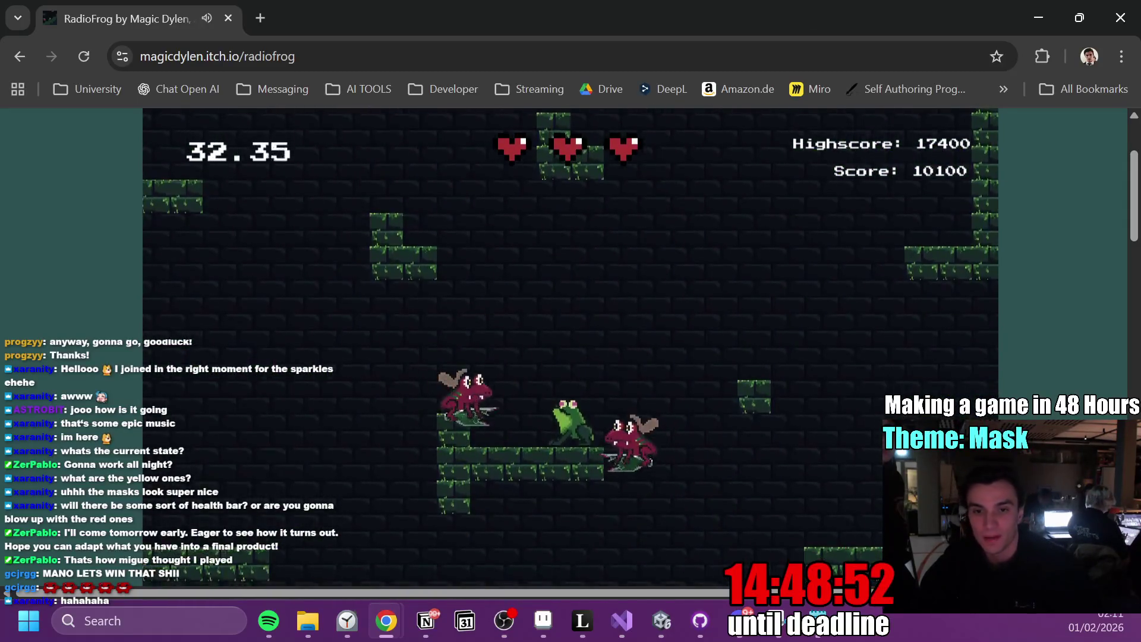
pyautogui.hotkey('alt', 'Tab')
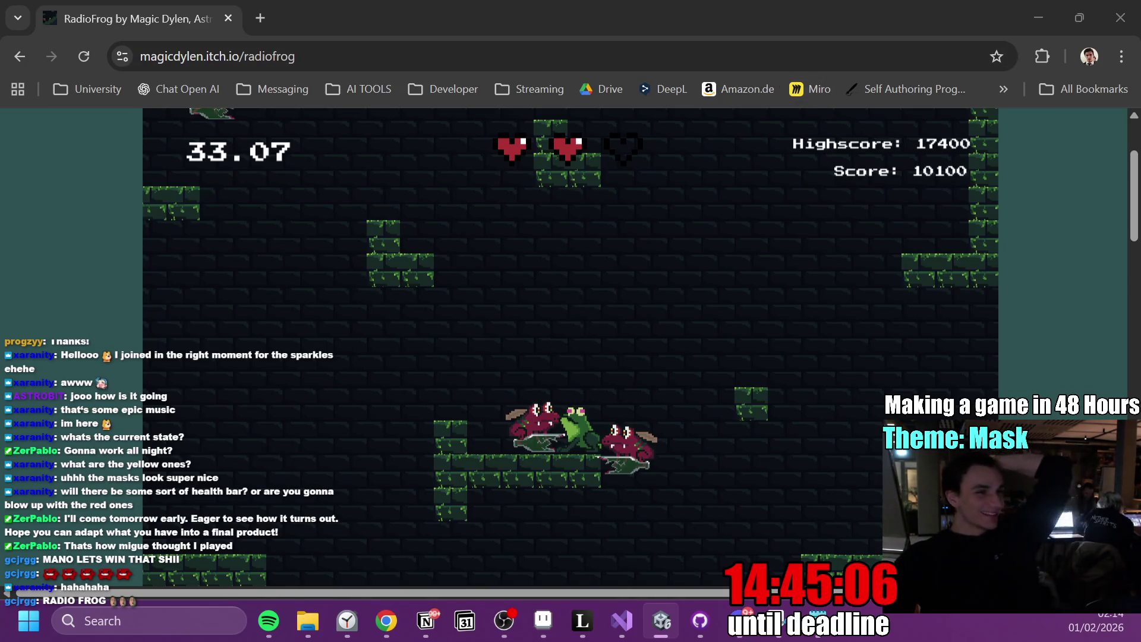
# Switch from the RadioFrog game back to the Leonardo shaft sketch
pyautogui.hotkey('alt', 'Tab')
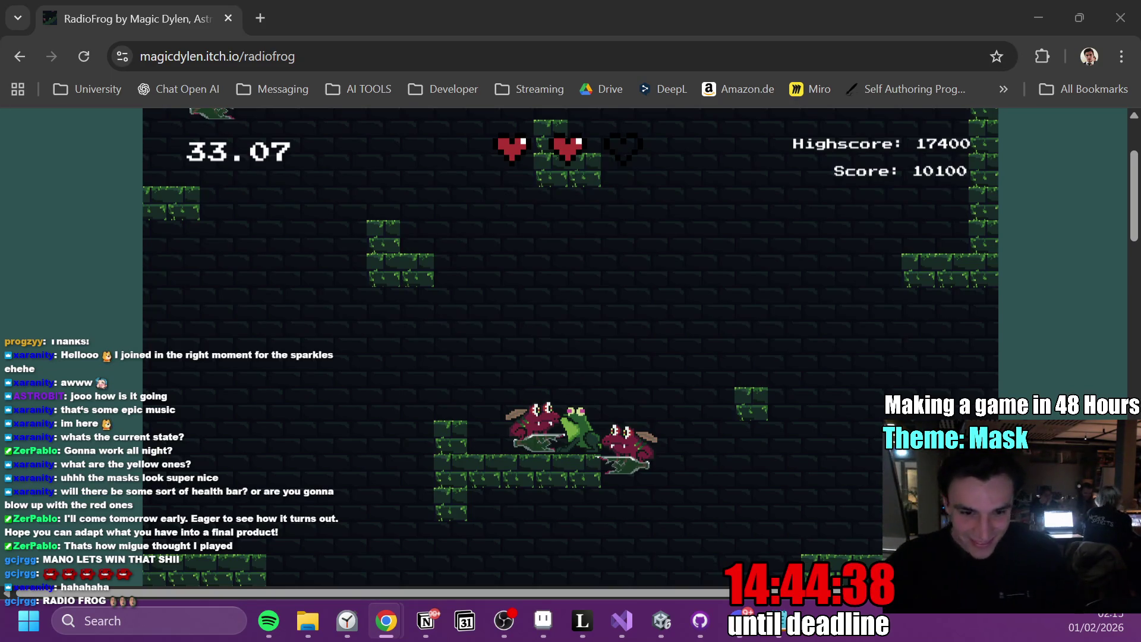
pyautogui.hotkey('alt', 'Tab')
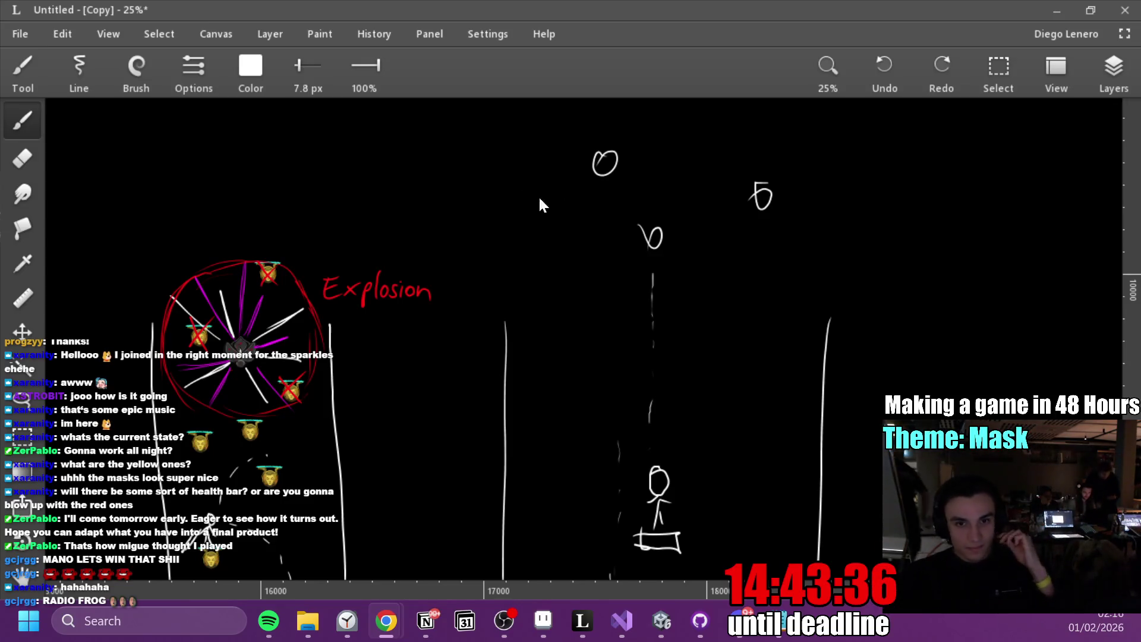
pyautogui.hotkey('alt', 'Tab')
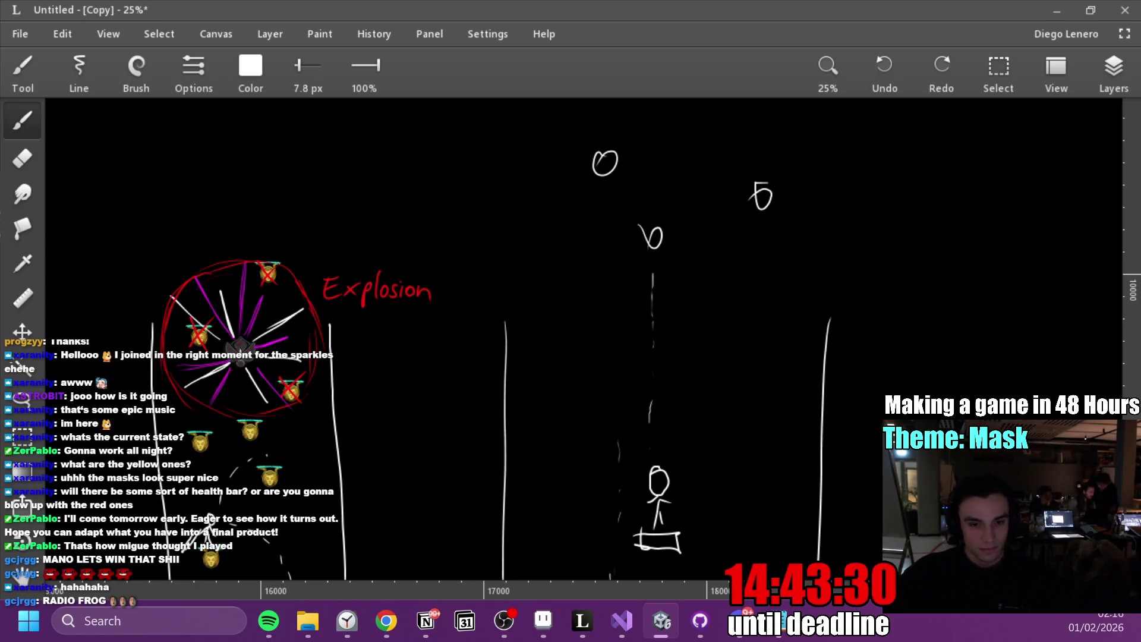
pyautogui.hotkey('alt', 'Tab')
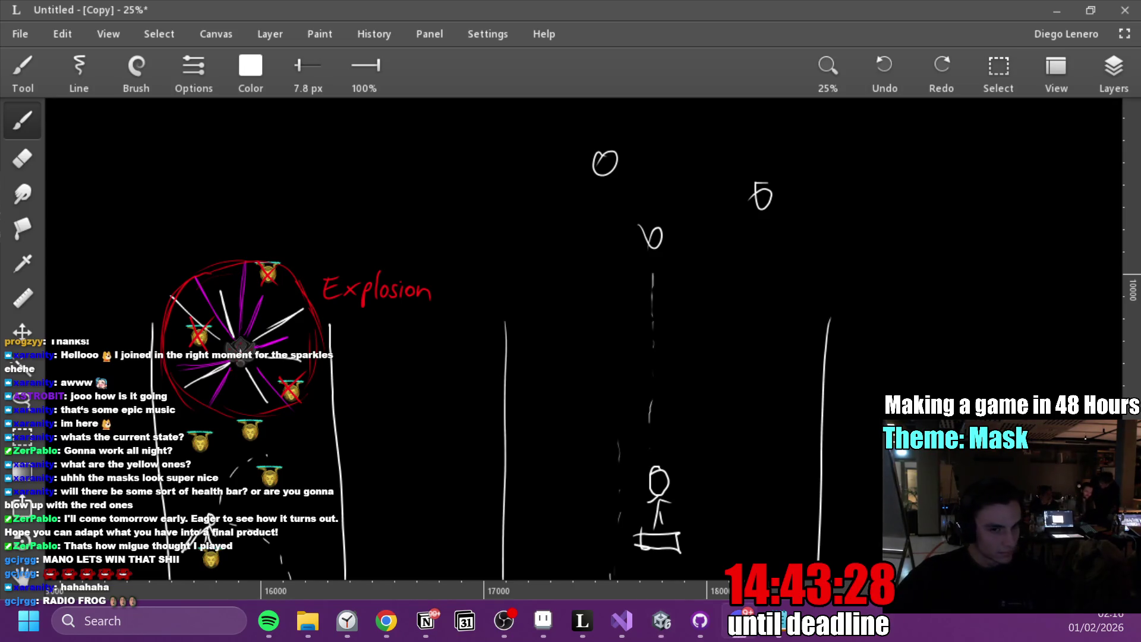
pyautogui.hotkey('alt', 'Tab')
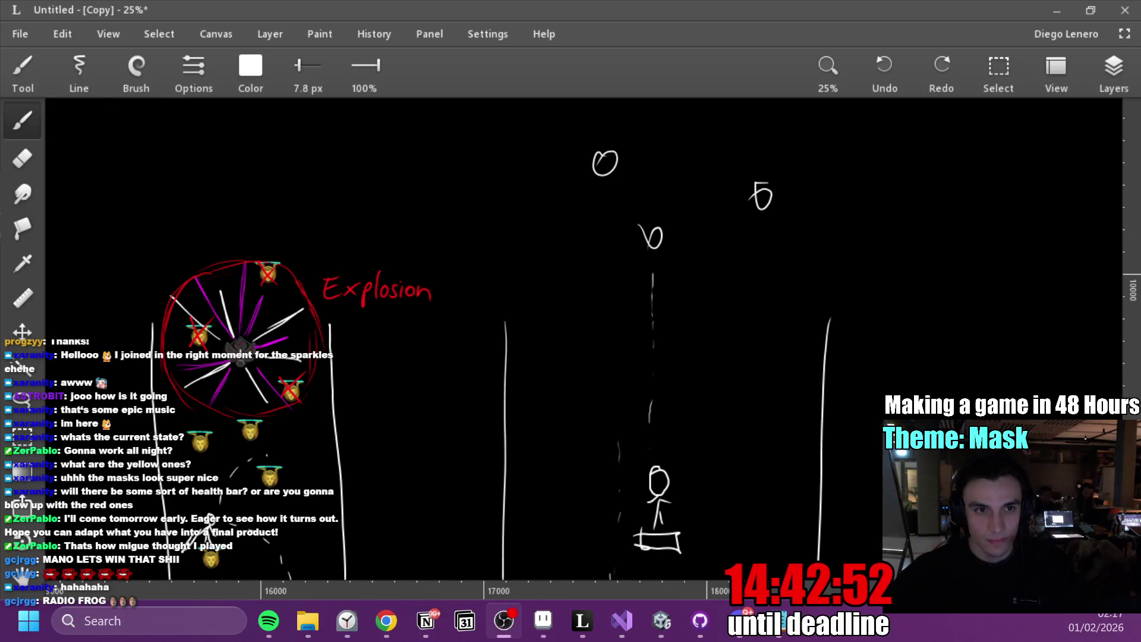
# Switch over to GitHub Desktop and then on to another open app
pyautogui.hotkey('alt', 'Tab')
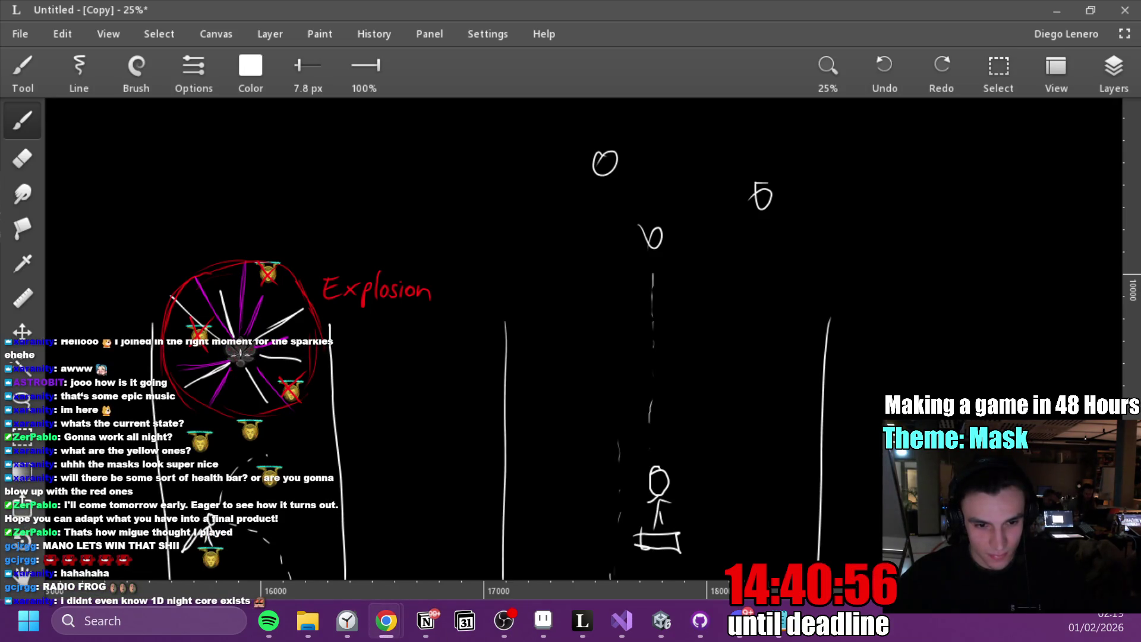
pyautogui.hotkey('alt', 'Tab')
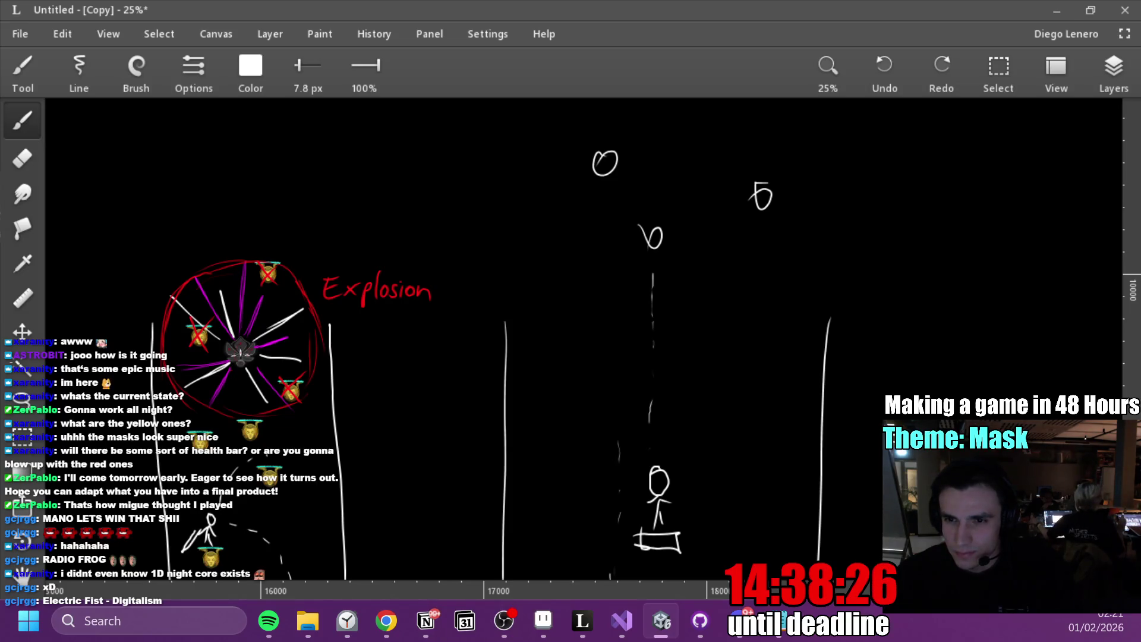
pyautogui.hotkey('alt', 'Tab')
pyautogui.hotkey('alt', 'Tab')
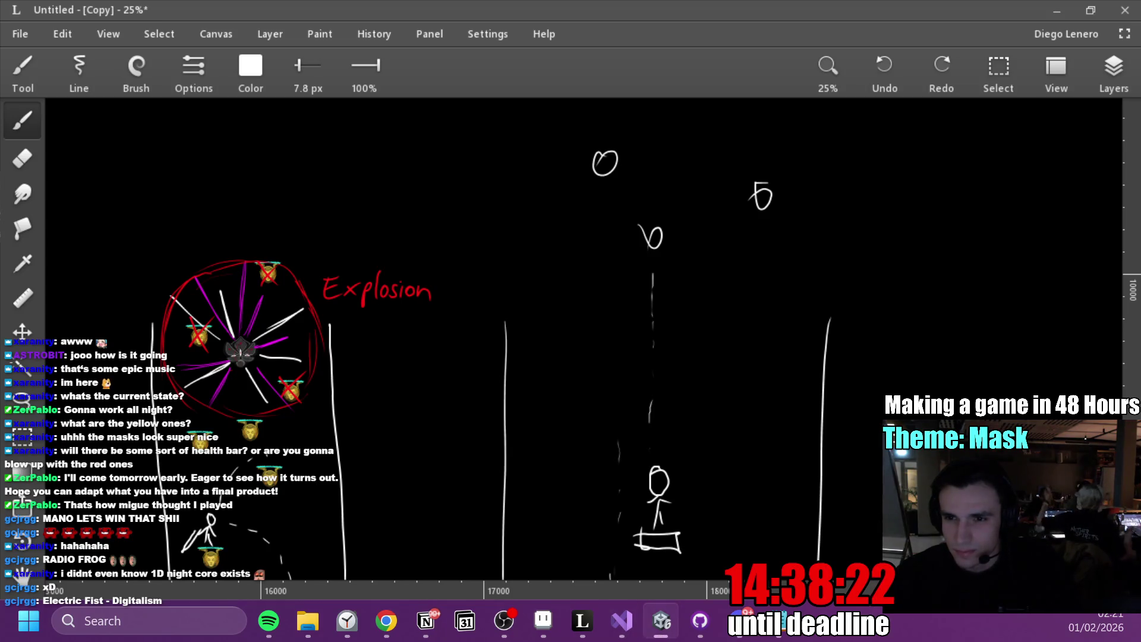
pyautogui.hotkey('alt', 'Tab')
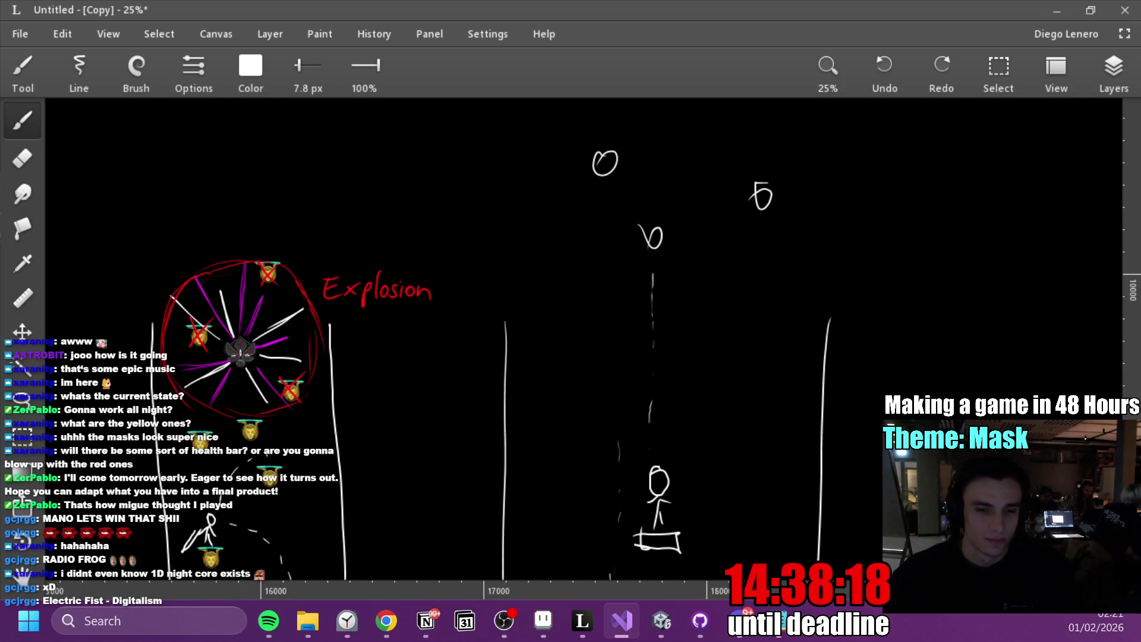
pyautogui.hotkey('alt', 'Tab')
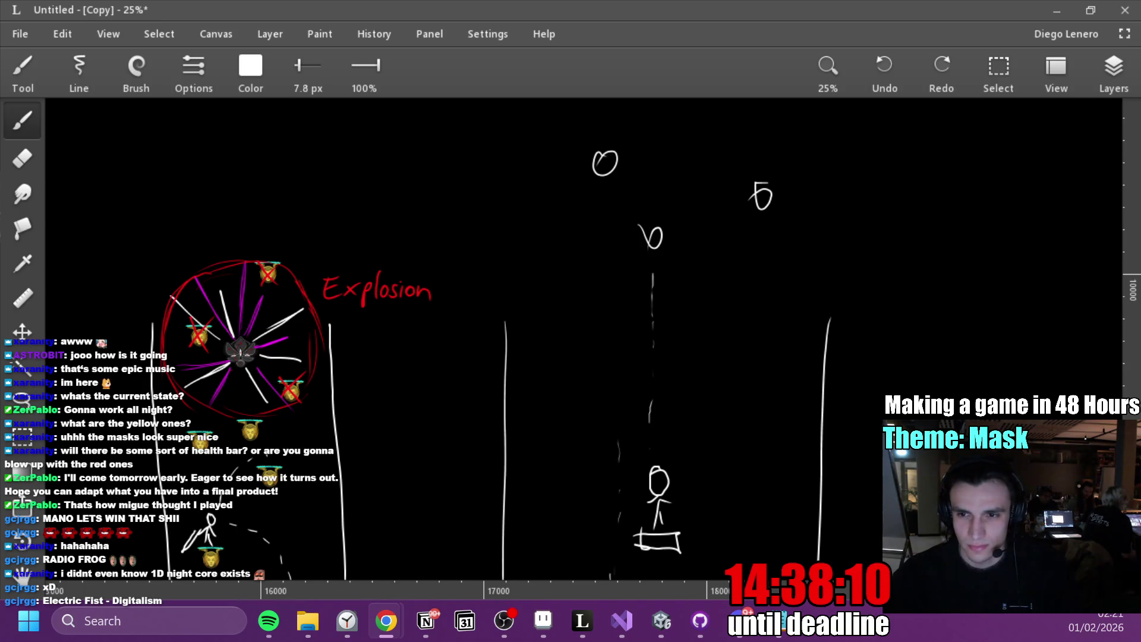
pyautogui.hotkey('alt', 'Tab')
pyautogui.hotkey('alt', 'Tab')
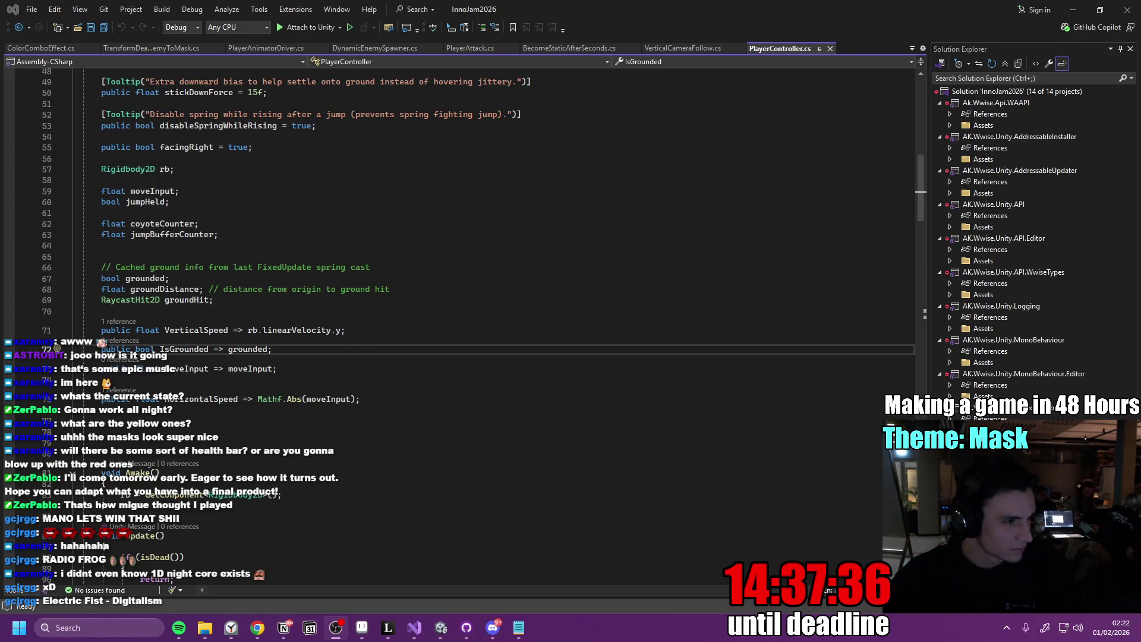
# Leave PlayerController.cs and bring up the InnoGameJam2026 GitHub repository page in Chrome
pyautogui.hotkey('alt', 'Tab')
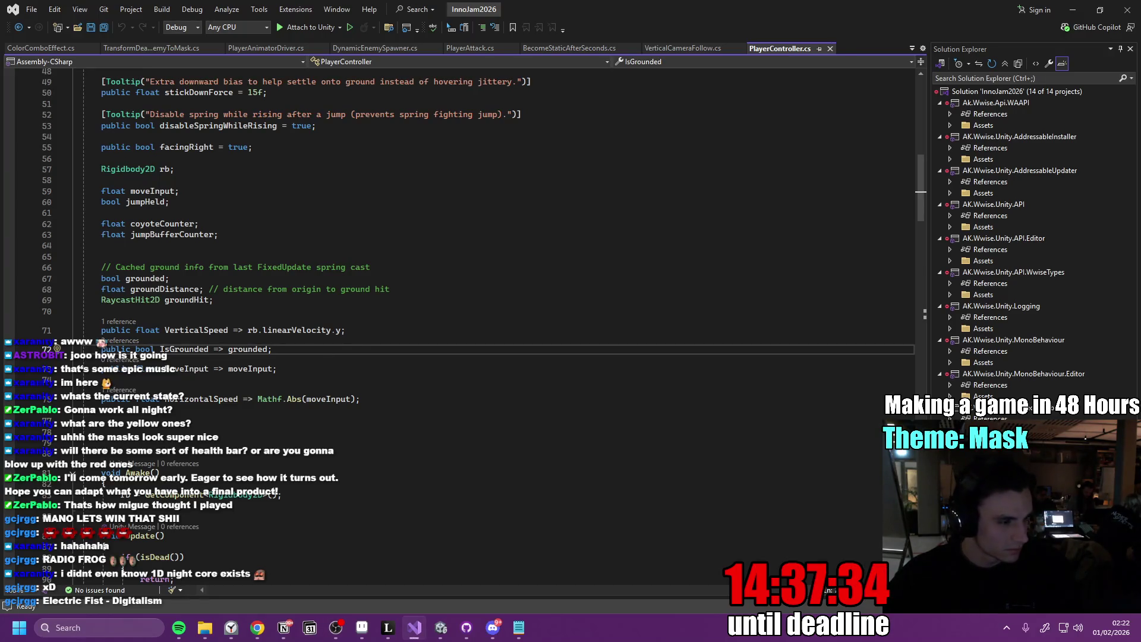
pyautogui.hotkey('alt', 'Tab')
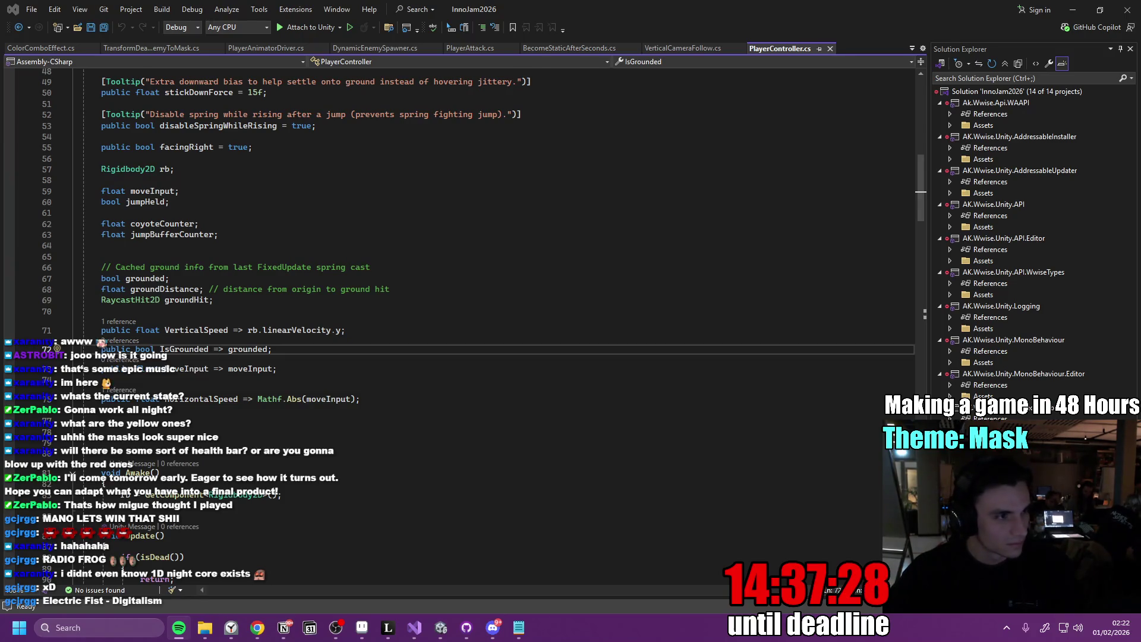
pyautogui.moveTo(257, 627)
pyautogui.click(226, 605)
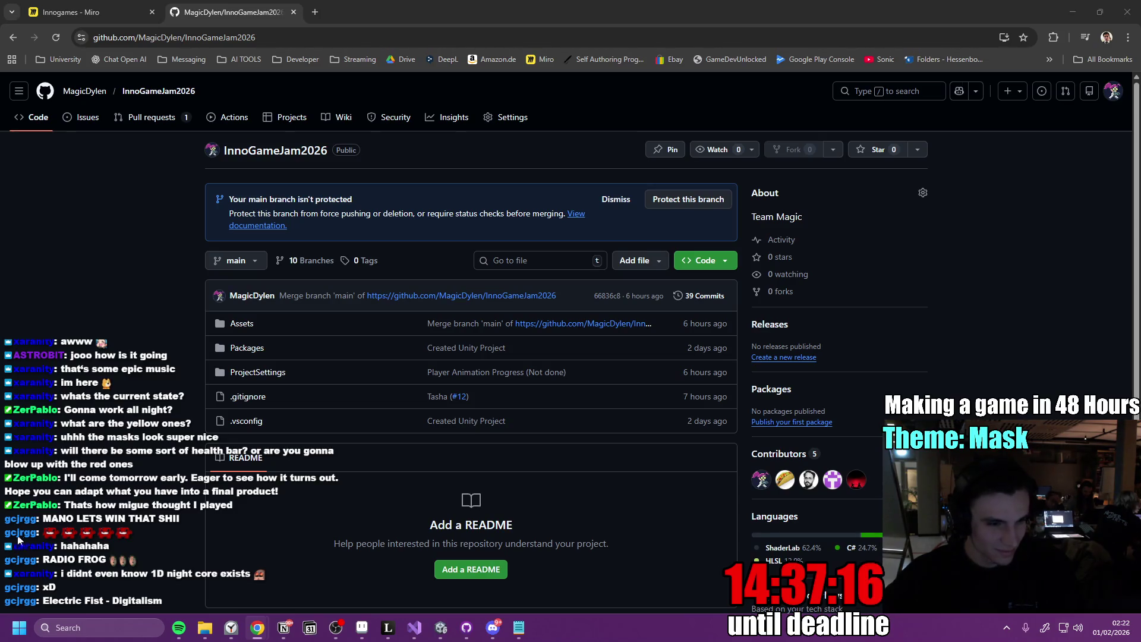
# Open YouTube Watch Later from the Streaming bookmarks in a new tab, then detach and re-dock it
pyautogui.click(320, 15)
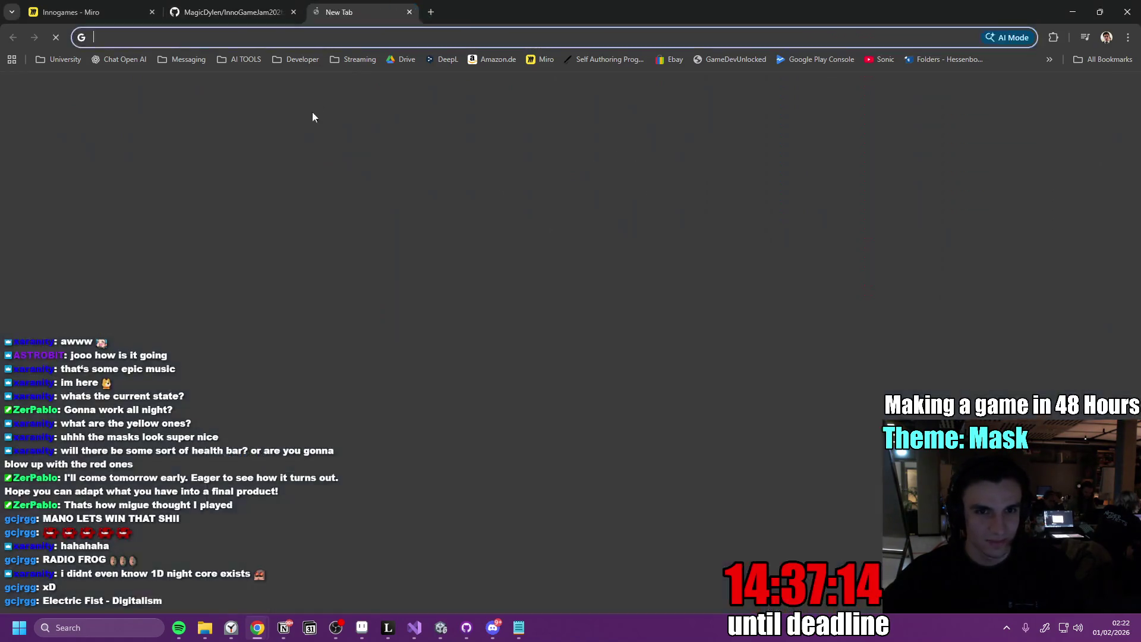
pyautogui.click(351, 59)
pyautogui.click(362, 82)
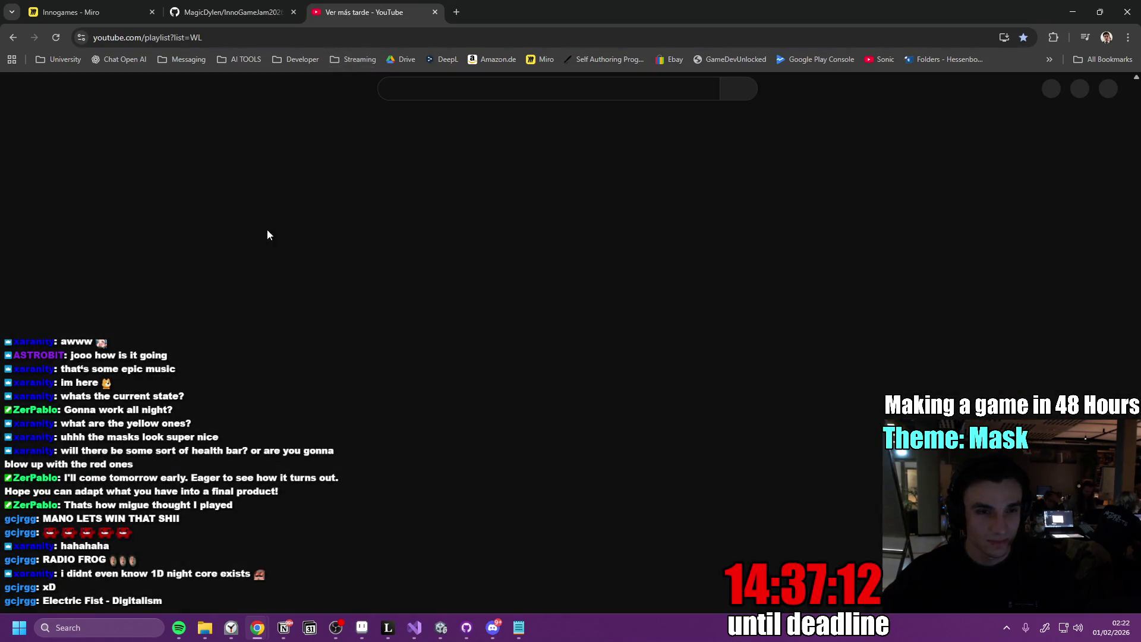
pyautogui.moveTo(358, 8)
pyautogui.mouseDown()
pyautogui.moveTo(464, 12)
pyautogui.moveTo(2, 315)
pyautogui.mouseUp()
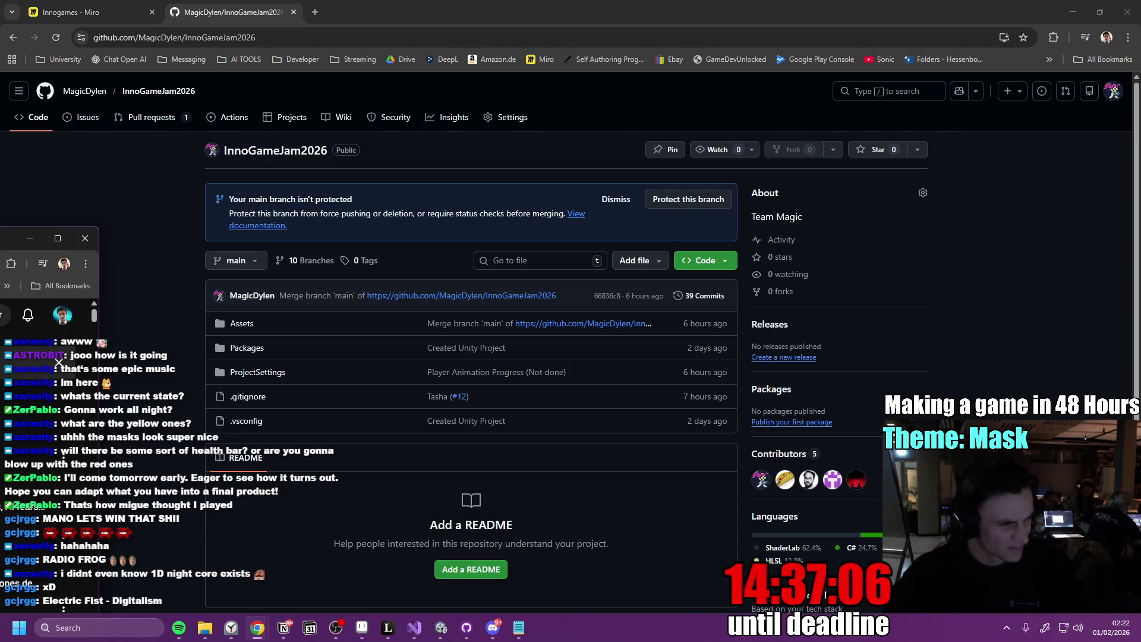
pyautogui.moveTo(15, 238)
pyautogui.mouseDown()
pyautogui.moveTo(468, 270)
pyautogui.moveTo(401, 207)
pyautogui.moveTo(360, 15)
pyautogui.mouseUp()
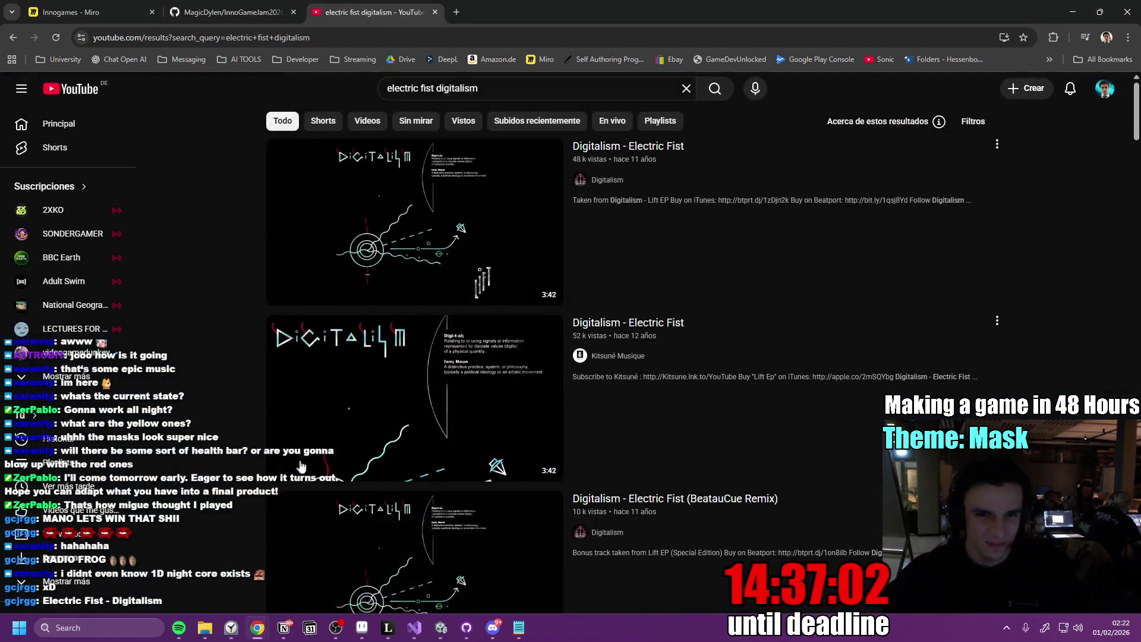
# Play the first 'Digitalism - Electric Fist' search result on YouTube
pyautogui.click(179, 627)
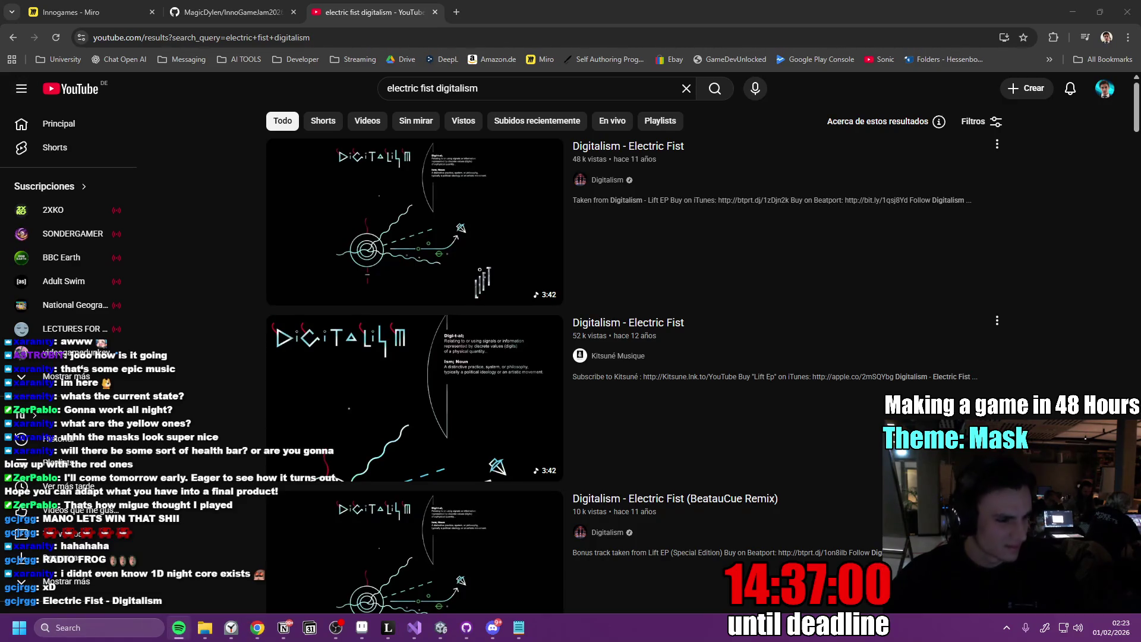
pyautogui.click(336, 627)
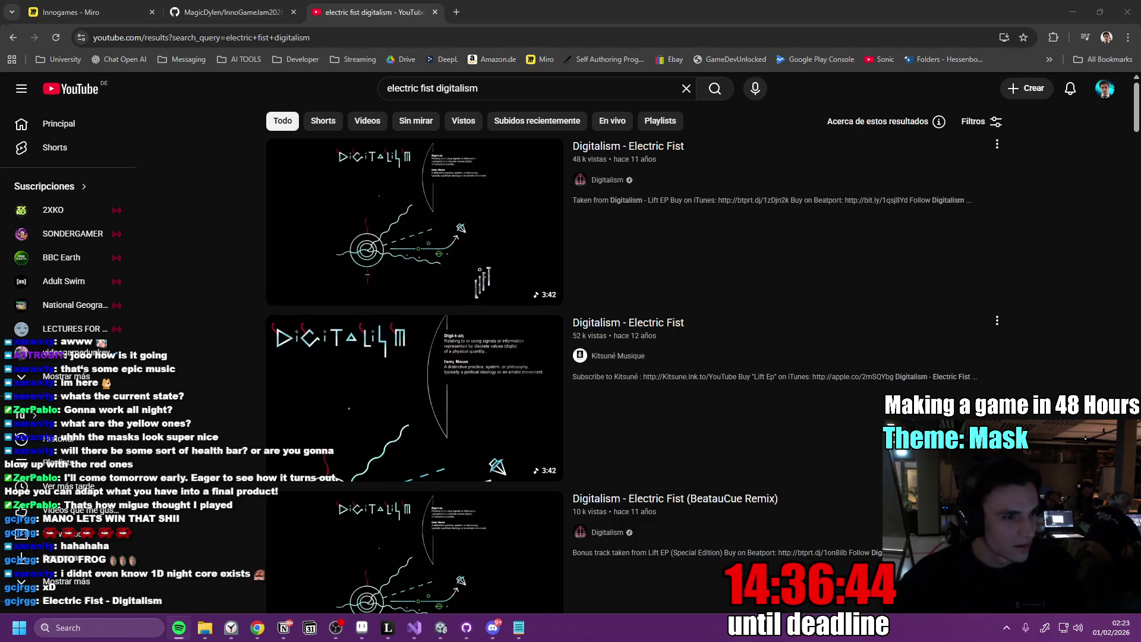
pyautogui.click(473, 224)
pyautogui.click(231, 12)
pyautogui.click(339, 12)
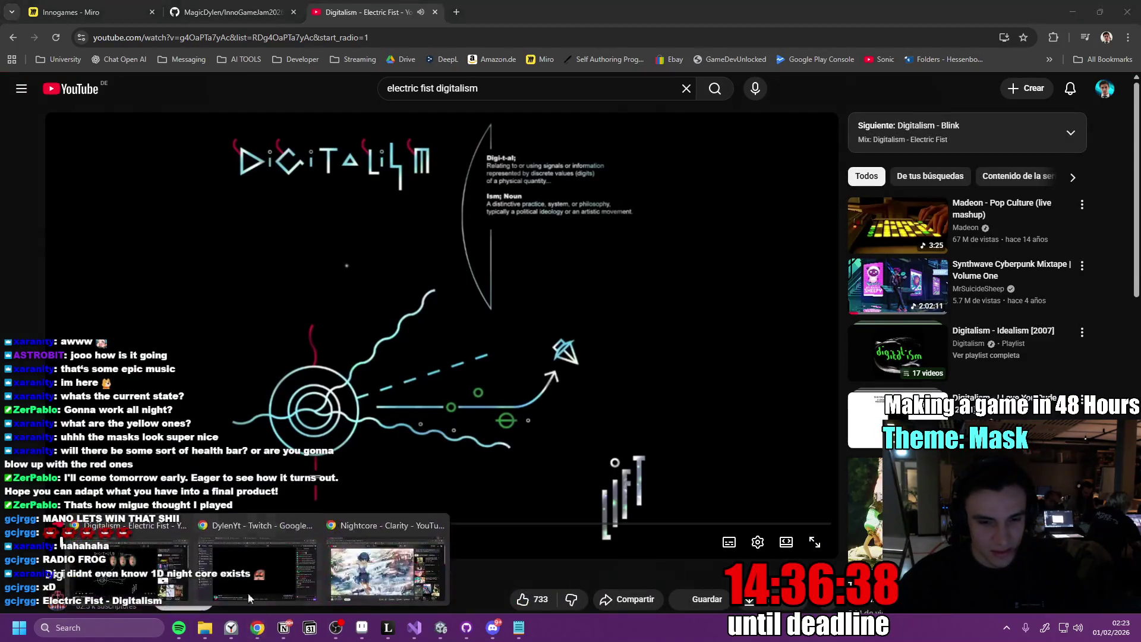
# Close the separate Nightcore - Clarity window and minimise Chrome back to Visual Studio
pyautogui.click(260, 629)
pyautogui.click(259, 624)
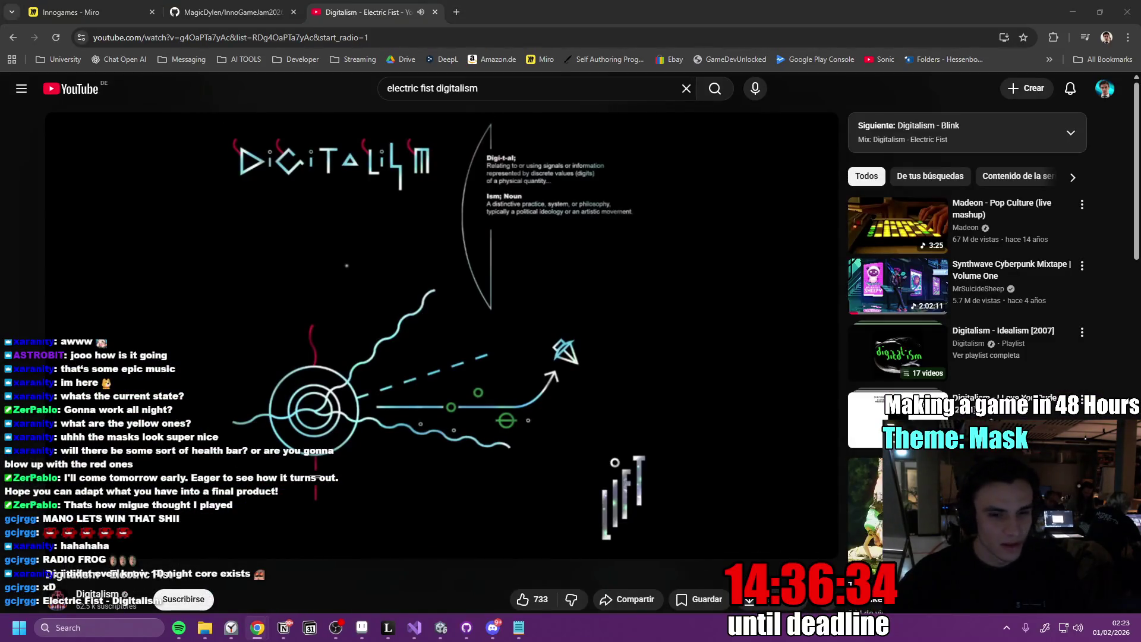
pyautogui.moveTo(256, 626)
pyautogui.click(321, 570)
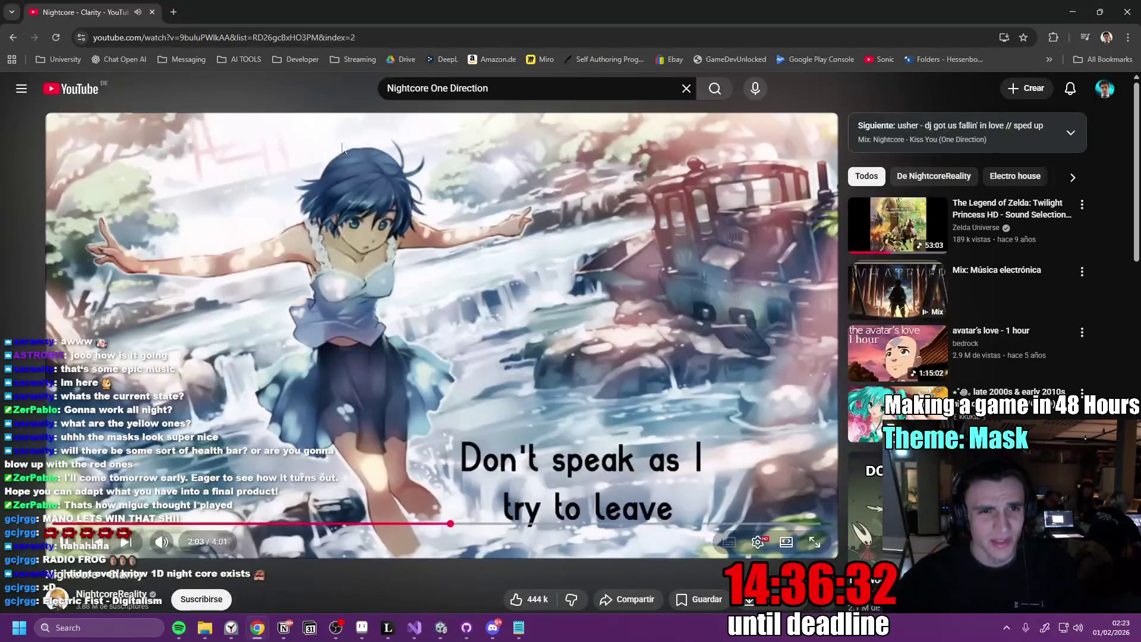
pyautogui.click(1126, 6)
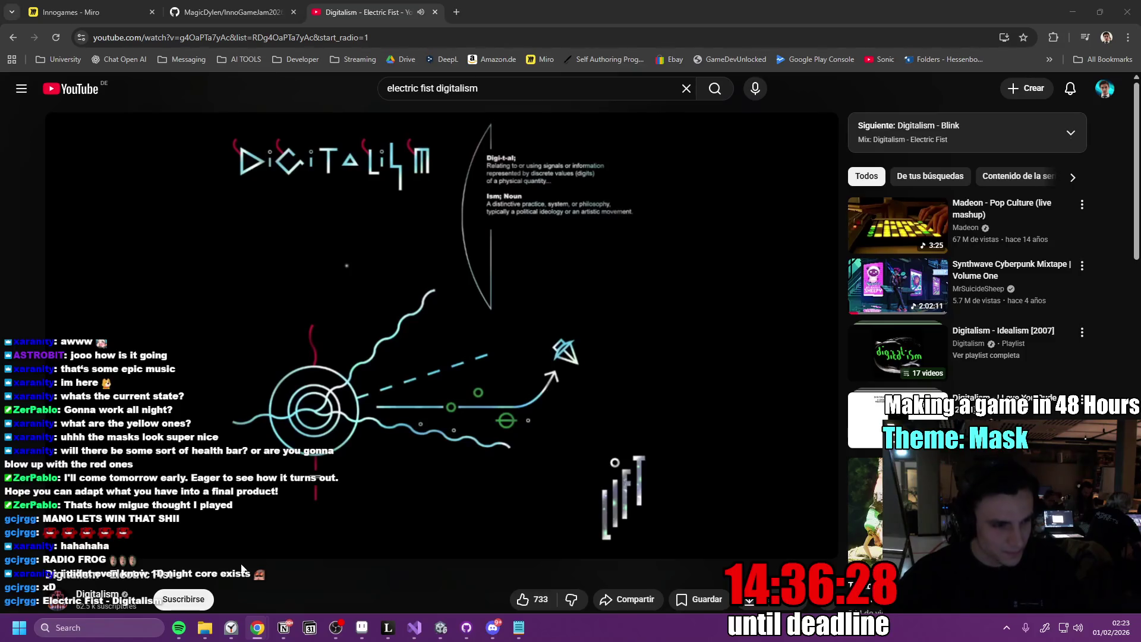
pyautogui.click(1072, 12)
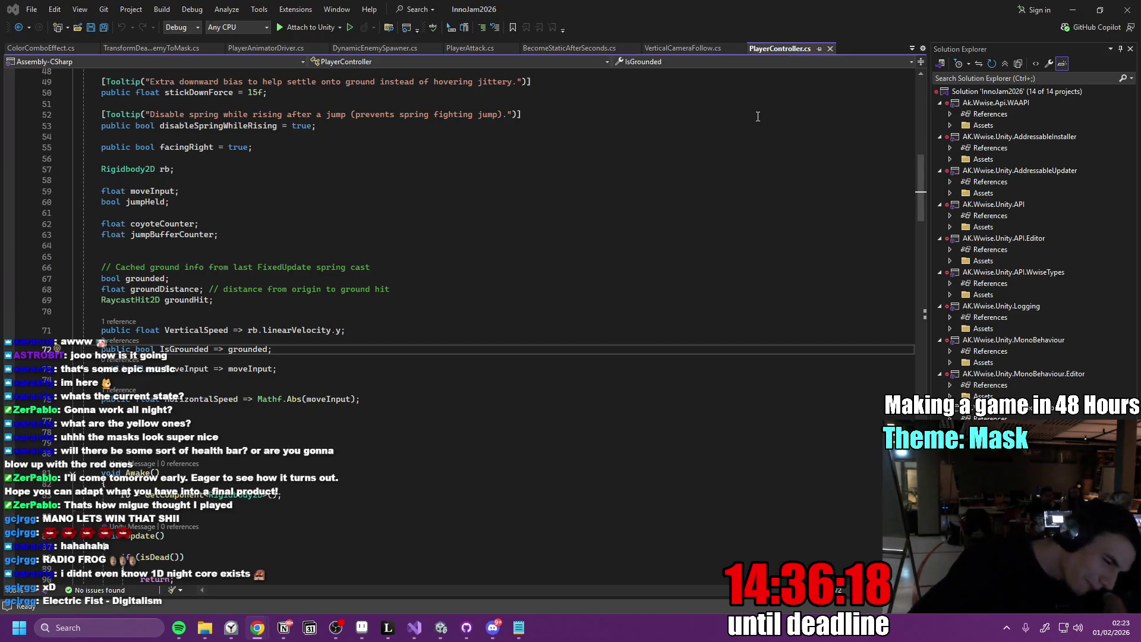
# Briefly check Unity from PlayerController.cs, then bring the Electric Fist YouTube tab forward
pyautogui.click(588, 369)
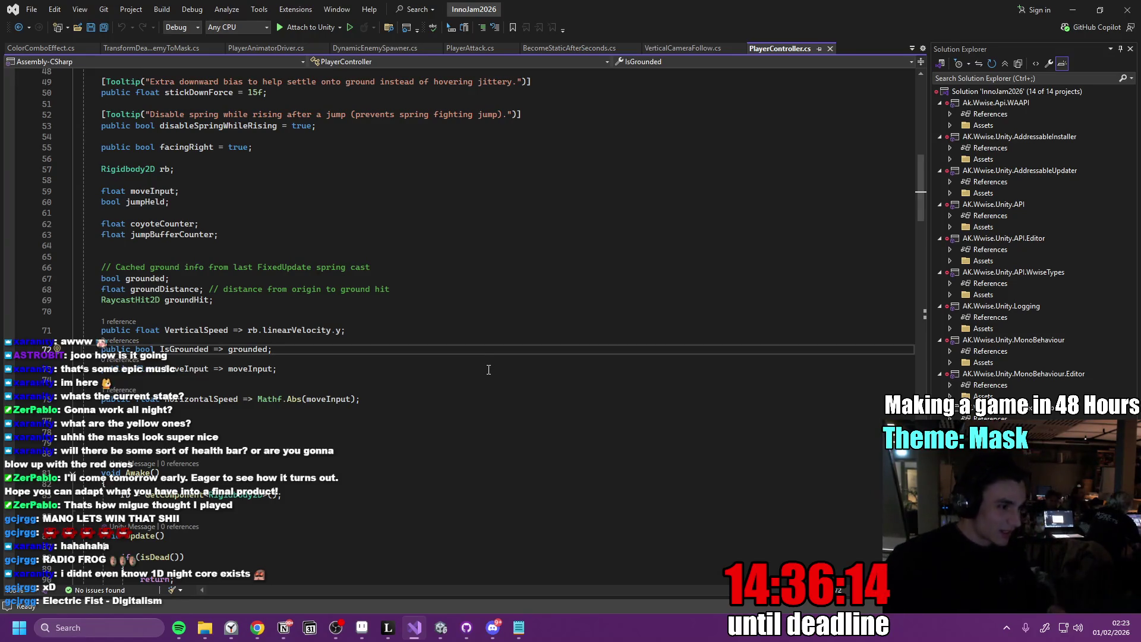
pyautogui.click(448, 635)
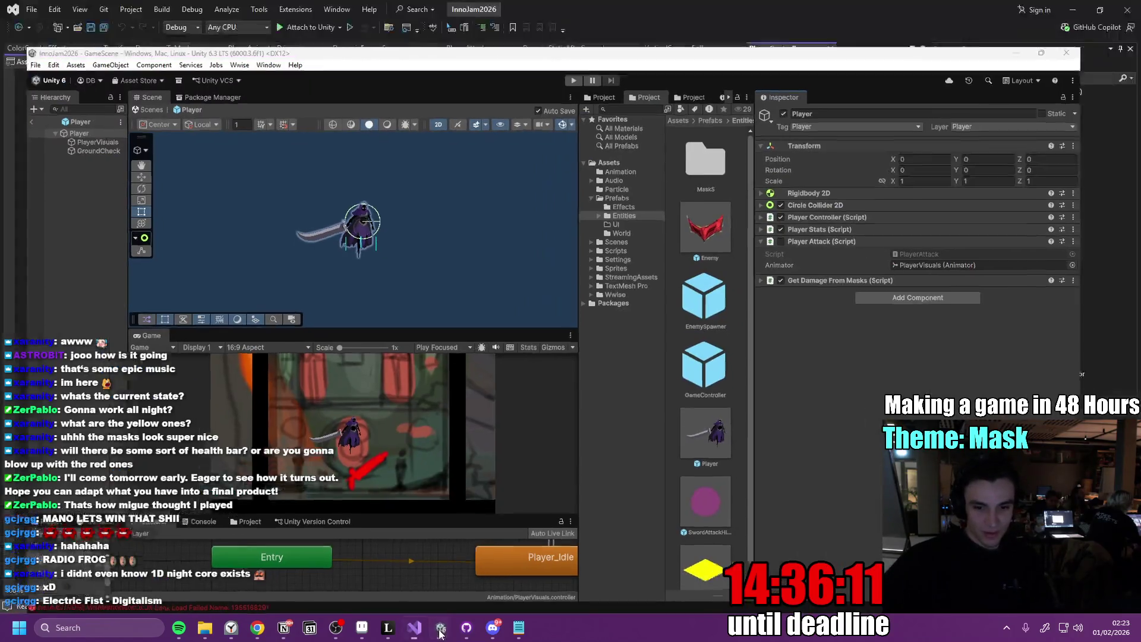
pyautogui.click(440, 624)
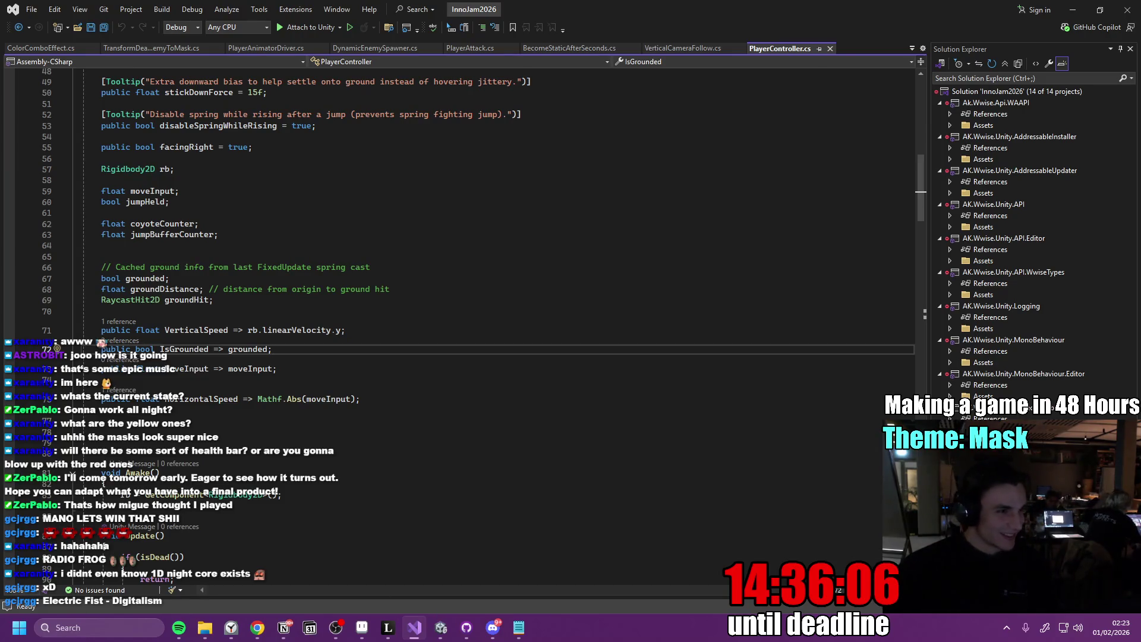
pyautogui.hotkey('alt', 'Tab')
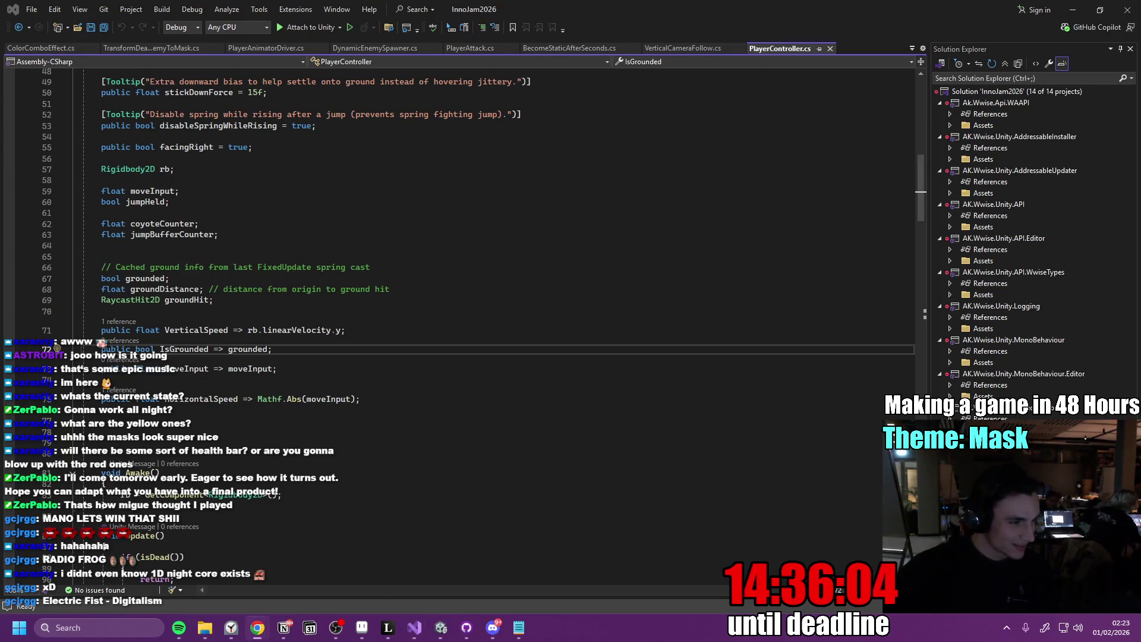
pyautogui.click(257, 627)
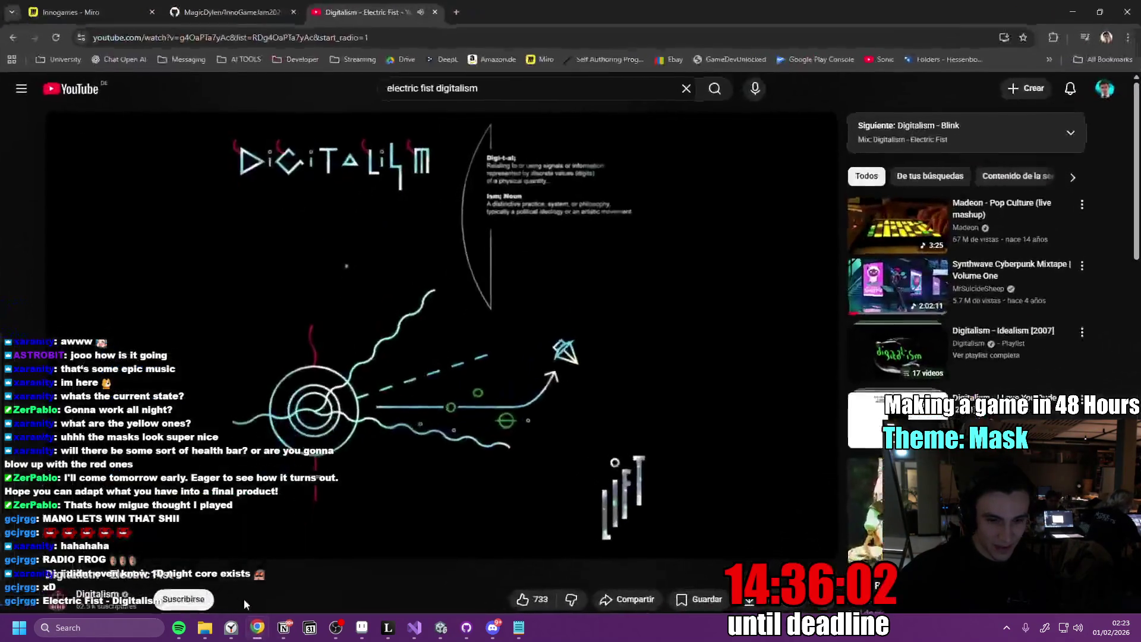
# Pause the music video and bring up the Inno Games Jam to-do page at an empty Pivot line
pyautogui.click(414, 444)
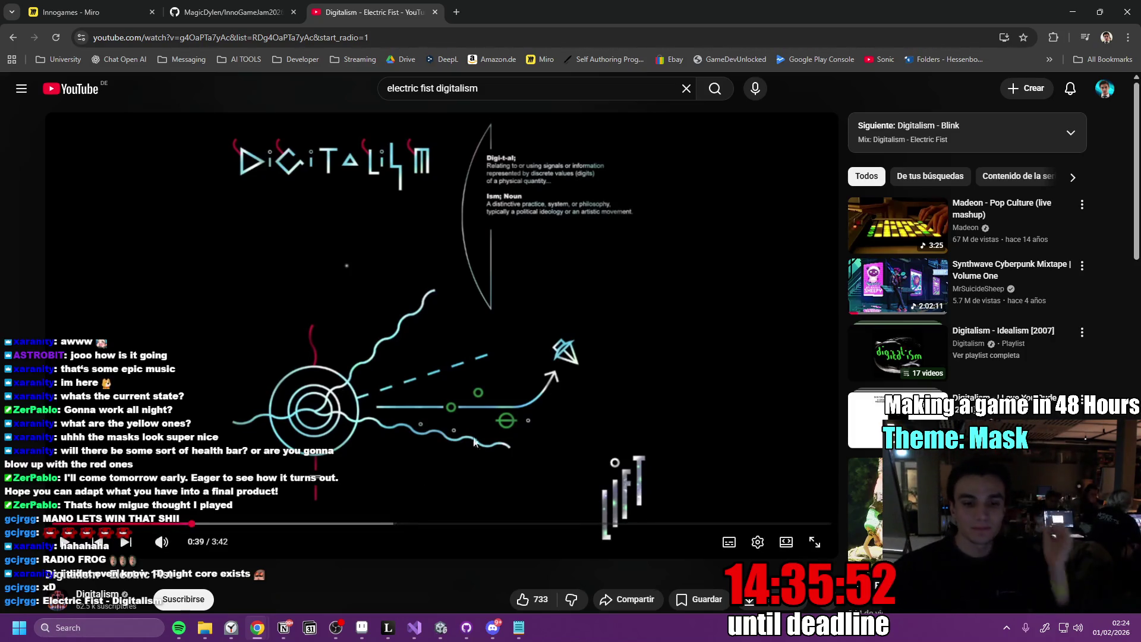
pyautogui.click(288, 627)
pyautogui.click(450, 365)
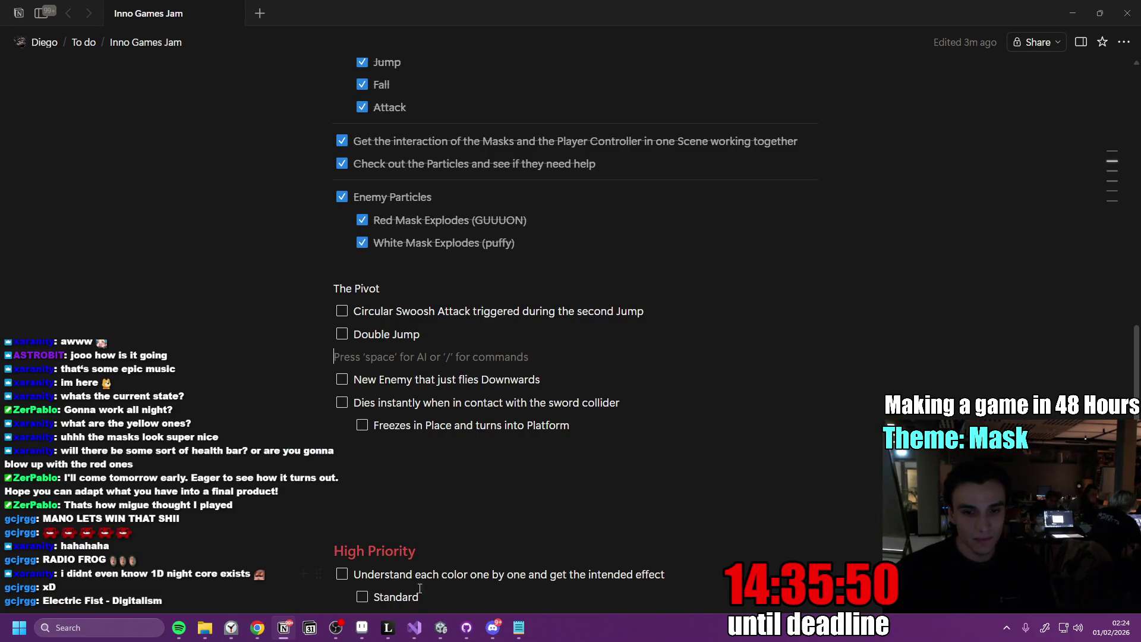
# Return to PlayerController.cs in Visual Studio at line 71, the VerticalSpeed property
pyautogui.hotkey('alt', 'Tab')
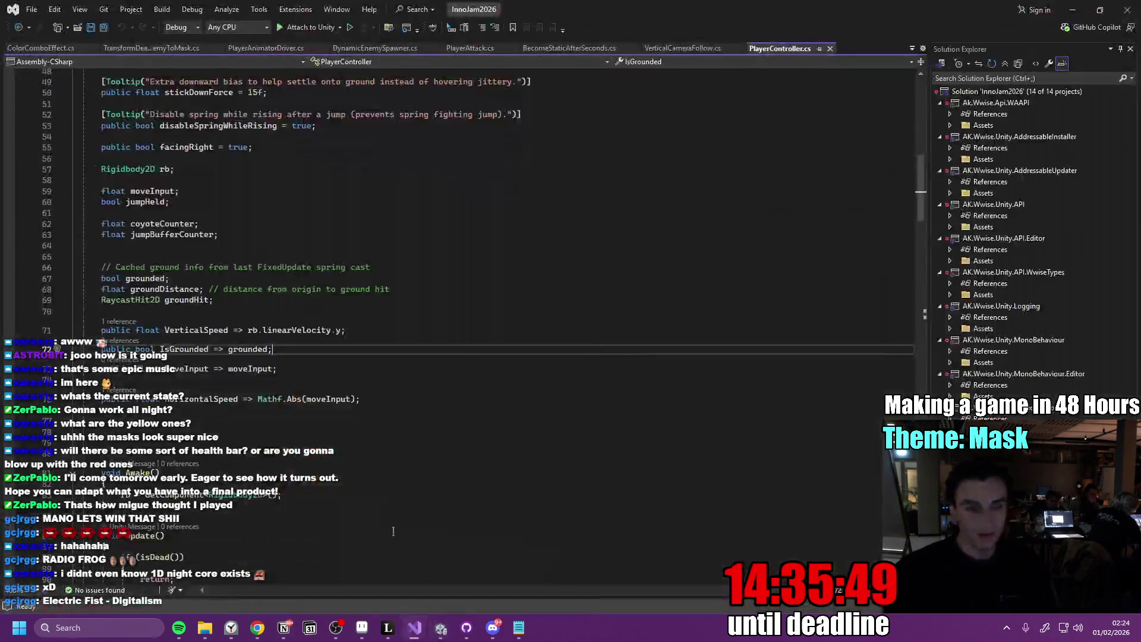
pyautogui.click(360, 325)
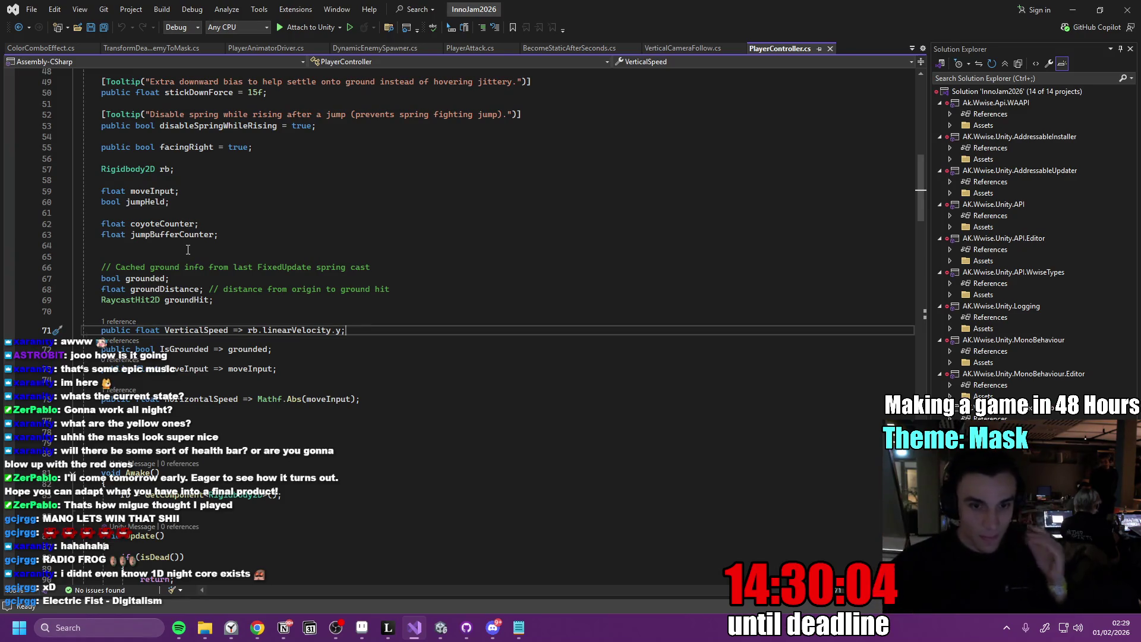
# Start the Digitalism – Electric Fist video playing on YouTube
pyautogui.moveTo(254, 634)
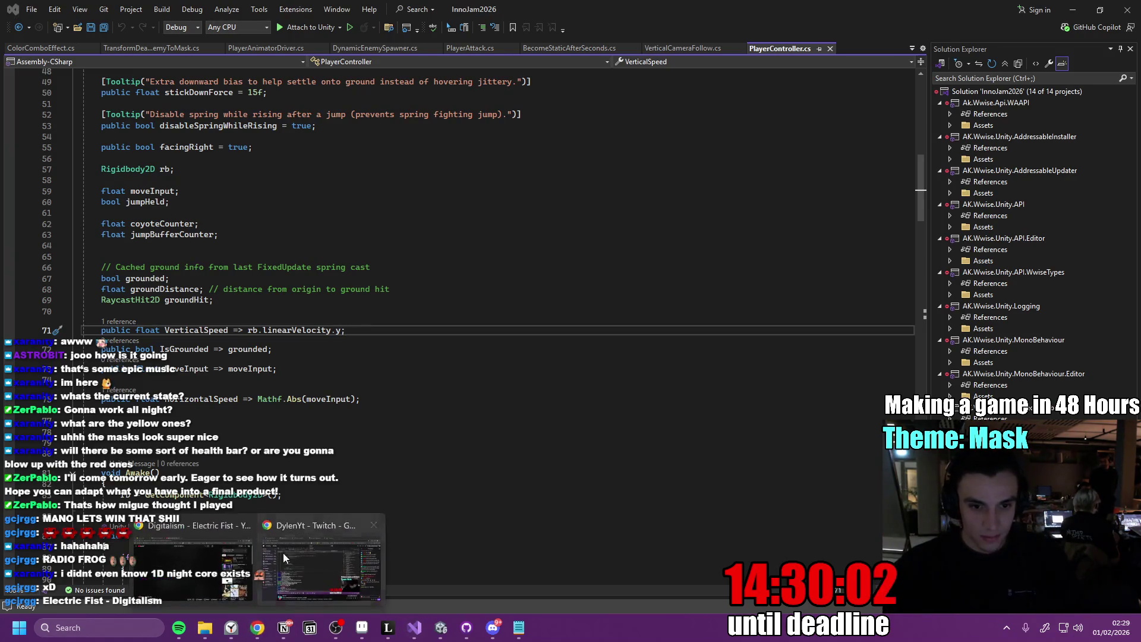
pyautogui.click(215, 575)
pyautogui.press('k')
pyautogui.scroll(-4, 575, 356)
pyautogui.scroll(4, 120, 467)
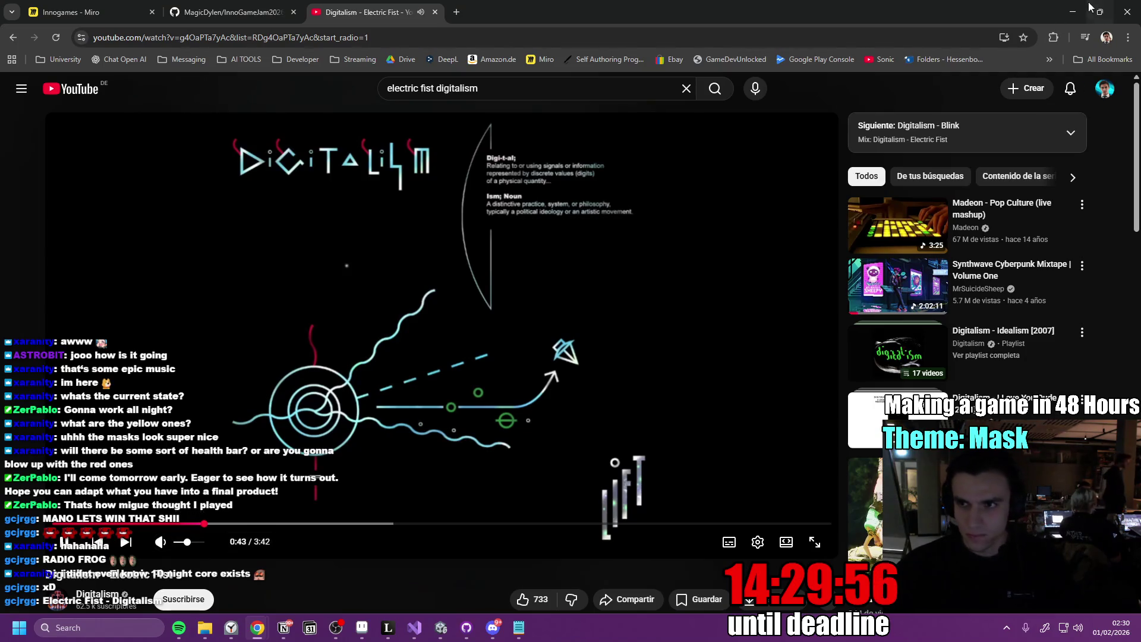
# Select all of PlayerController.cs in Visual Studio, then bring the YouTube video back in front
pyautogui.click(1073, 12)
pyautogui.click(378, 368)
pyautogui.scroll(-12, 379, 413)
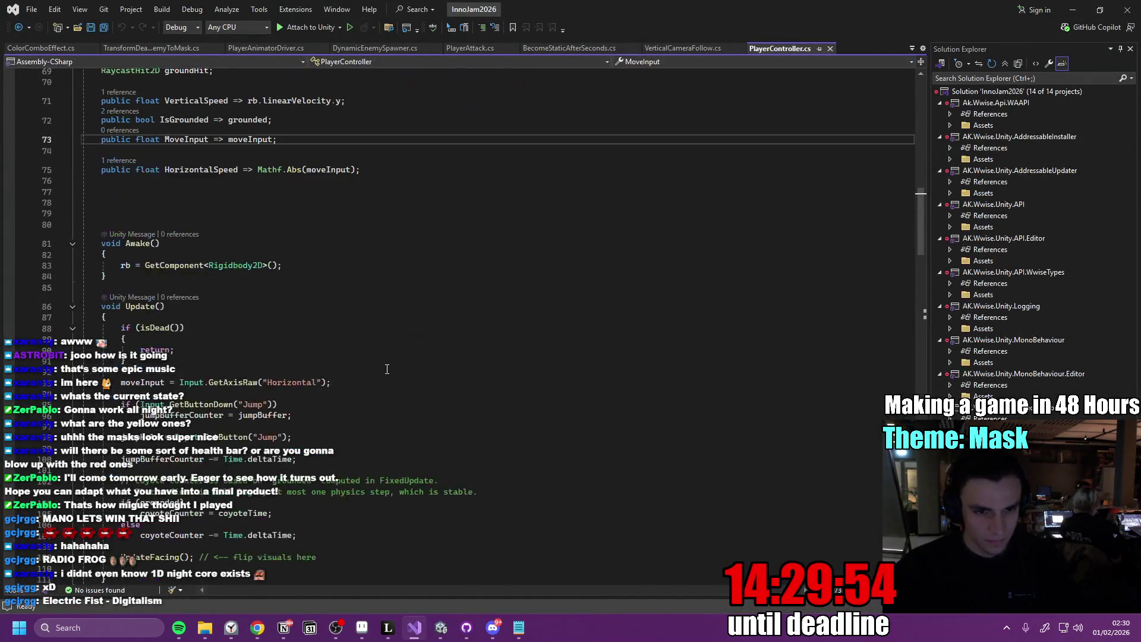
pyautogui.scroll(14, 434, 380)
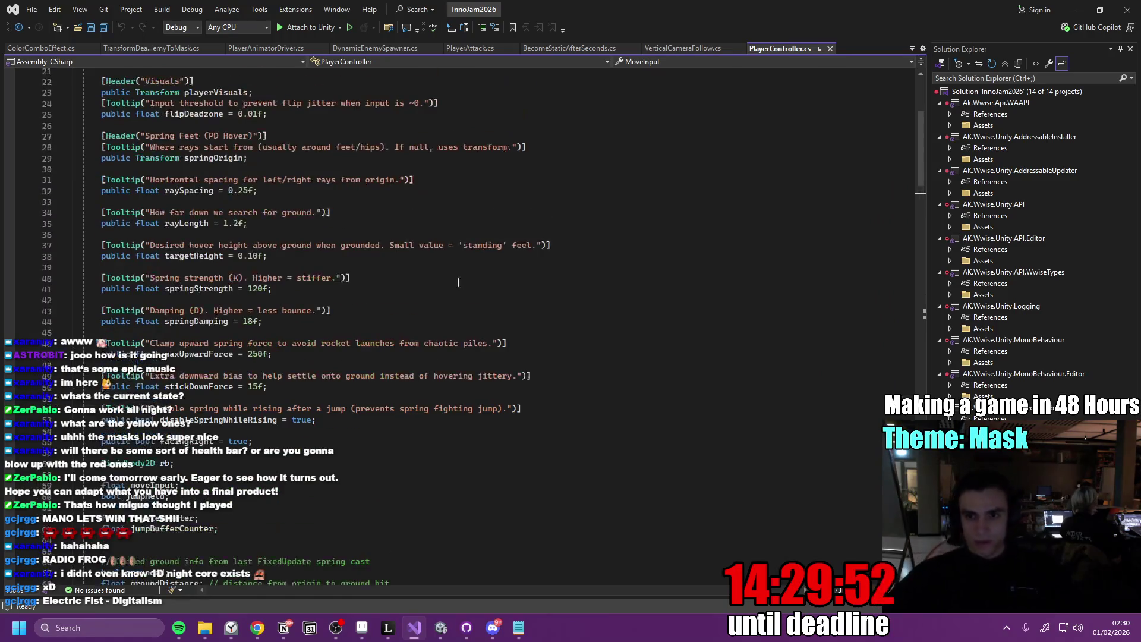
pyautogui.hotkey('ctrl', 'a')
pyautogui.click(257, 627)
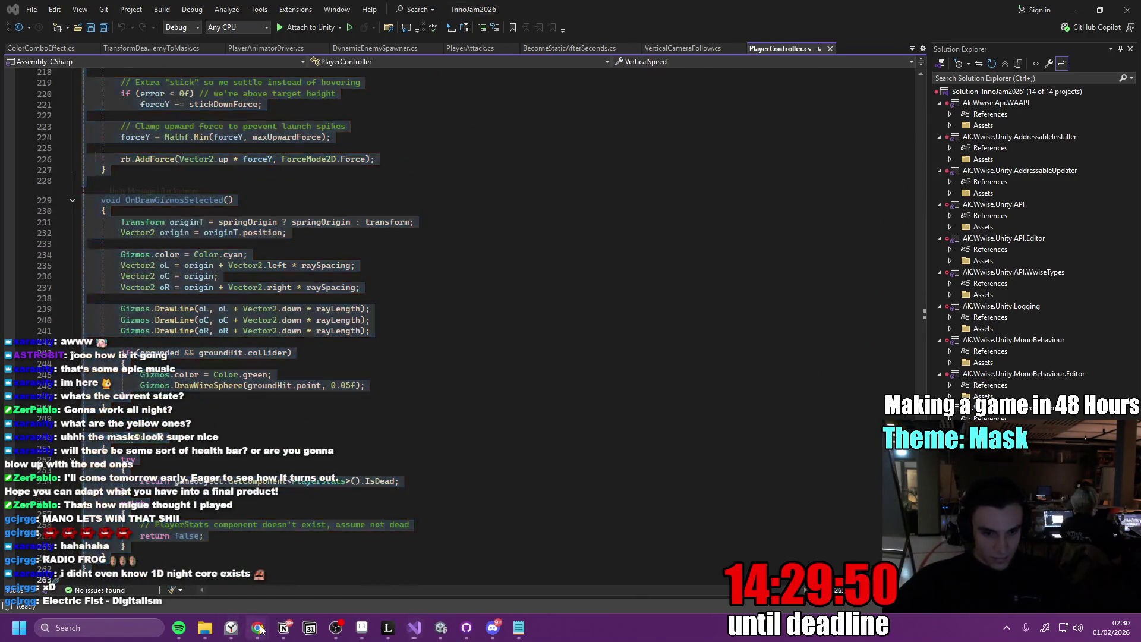
pyautogui.click(191, 567)
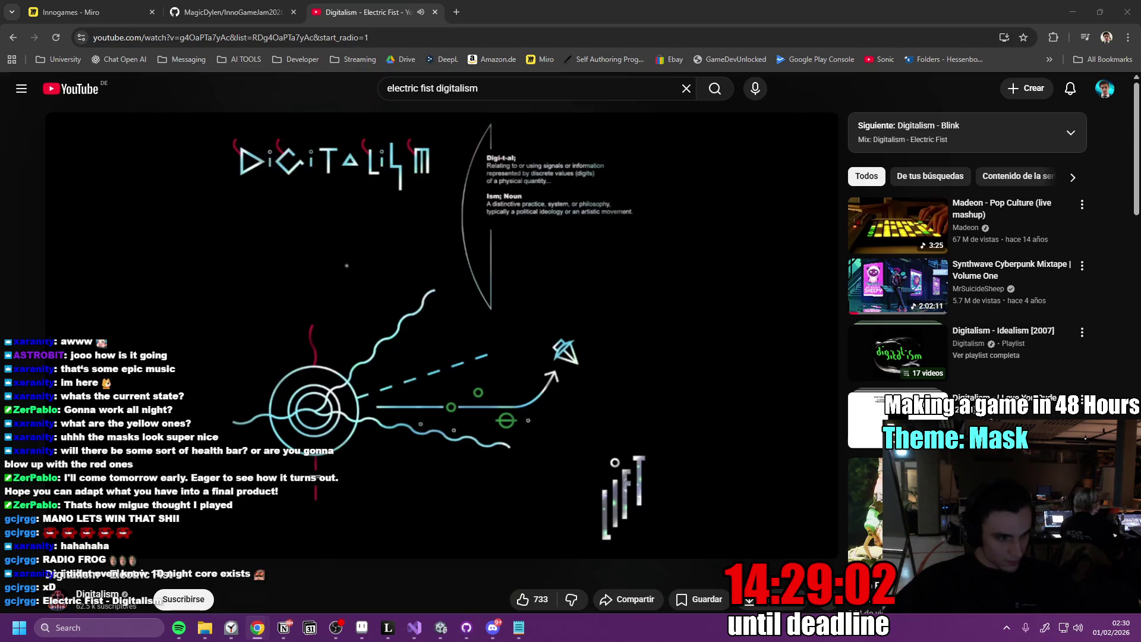
# In the Pivot list, move the Circular Swoosh Attack task below Double Jump
pyautogui.click(283, 628)
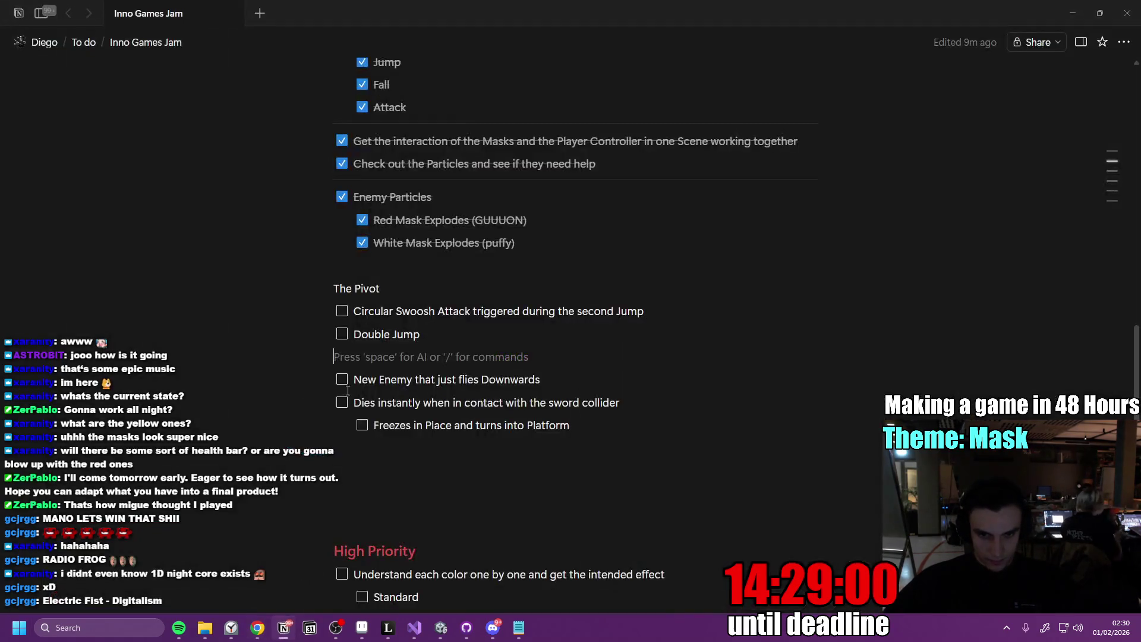
pyautogui.click(498, 334)
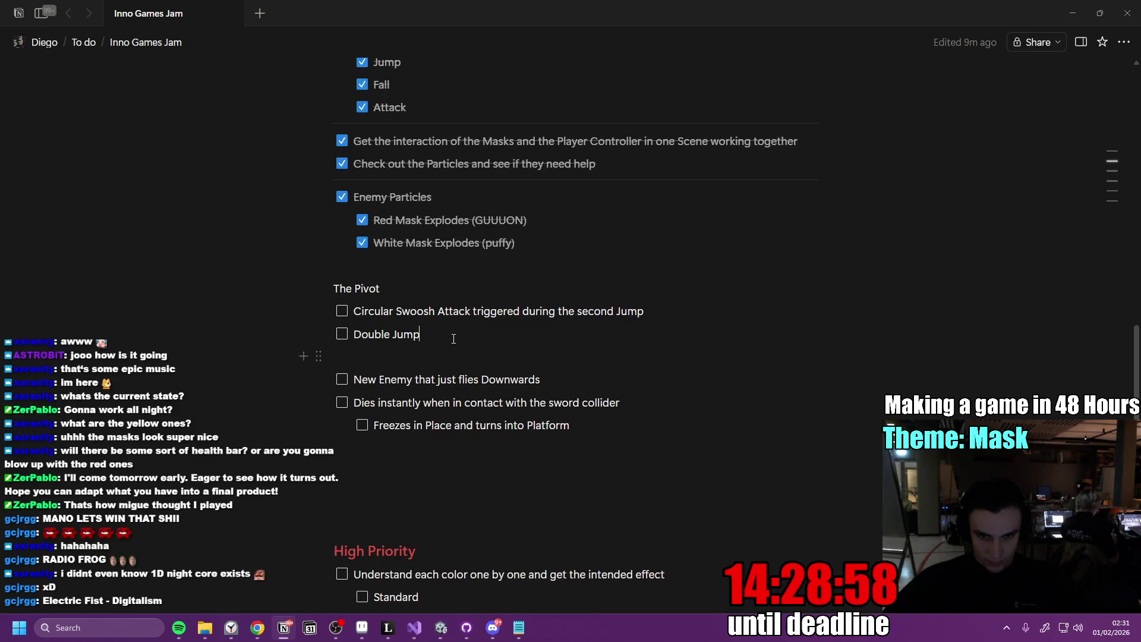
pyautogui.moveTo(319, 311)
pyautogui.mouseDown()
pyautogui.moveTo(363, 350)
pyautogui.moveTo(423, 357)
pyautogui.mouseUp()
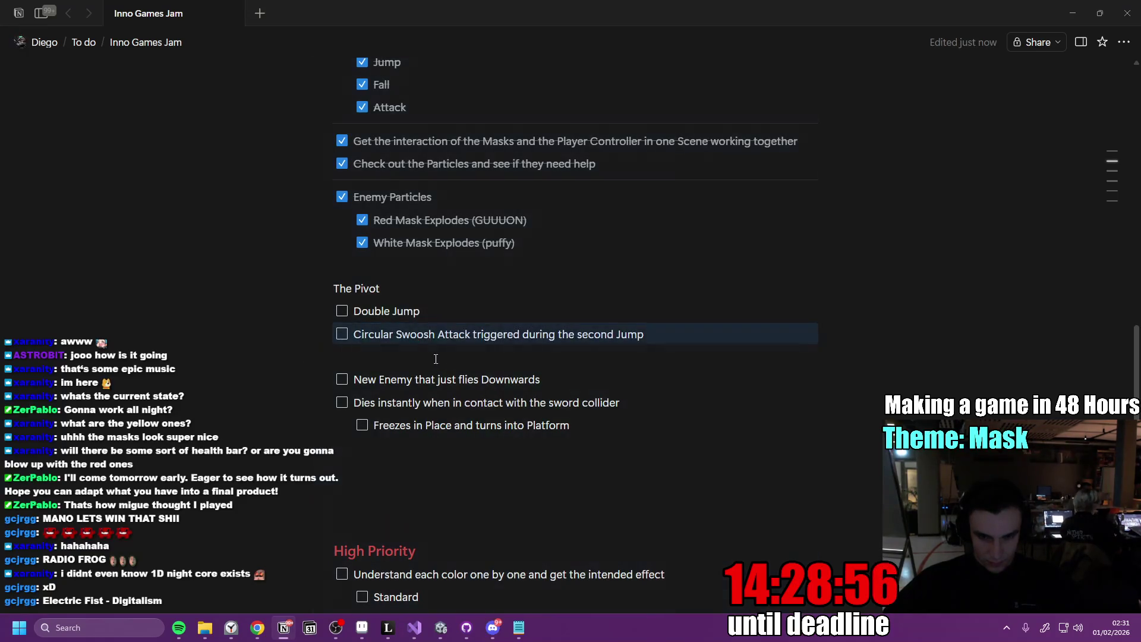
pyautogui.click(696, 330)
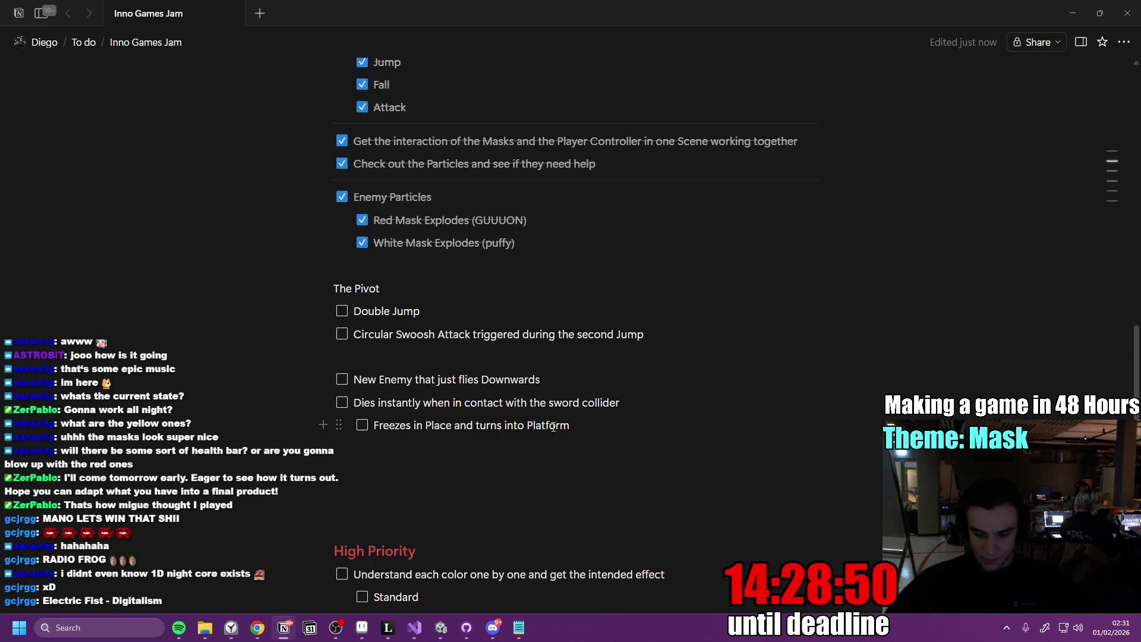
# Add an indented sub-task reading 'Works by just enabling' under Circular Swoosh Attack, lowering the system volume
pyautogui.press('Return')
pyautogui.press('Tab')
pyautogui.write('Works ')
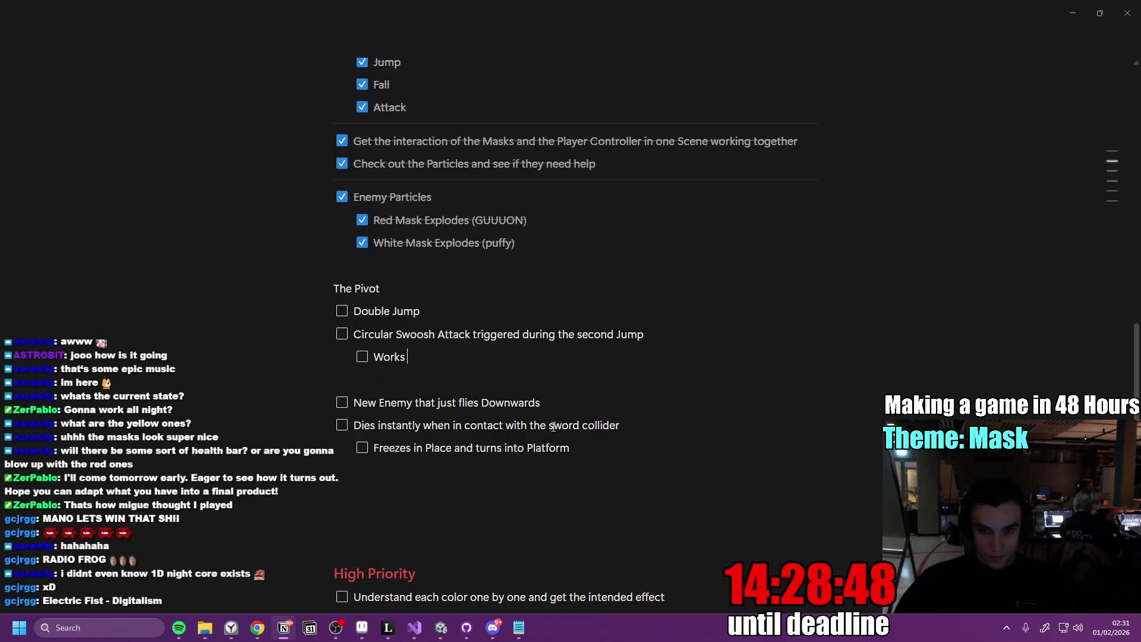
pyautogui.write('by just turning a')
pyautogui.write('object on ')
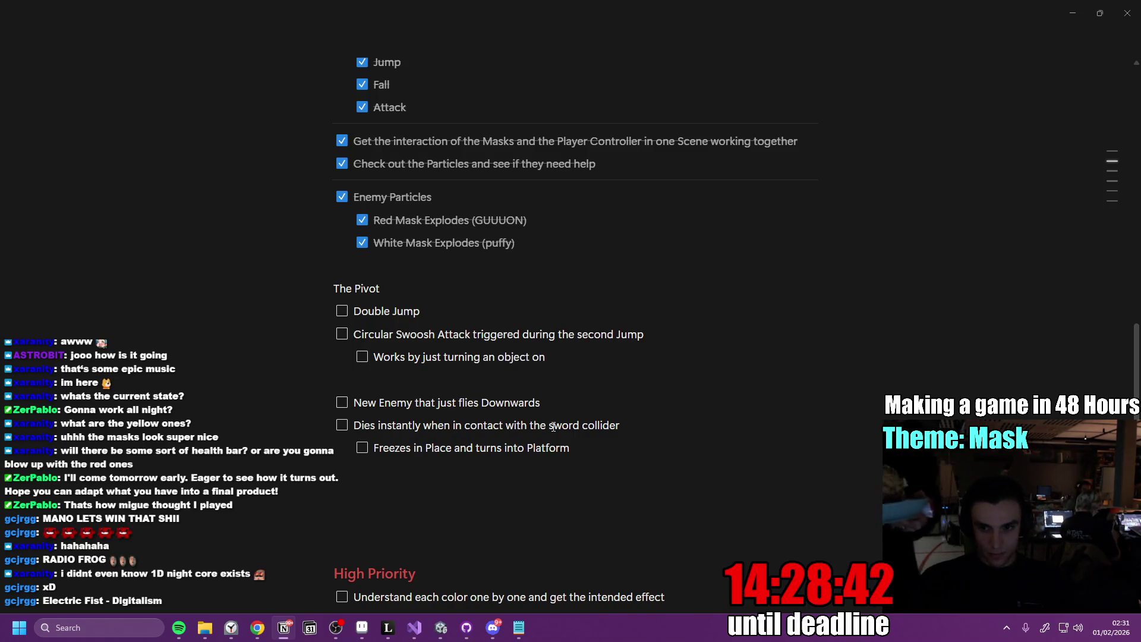
pyautogui.write('and')
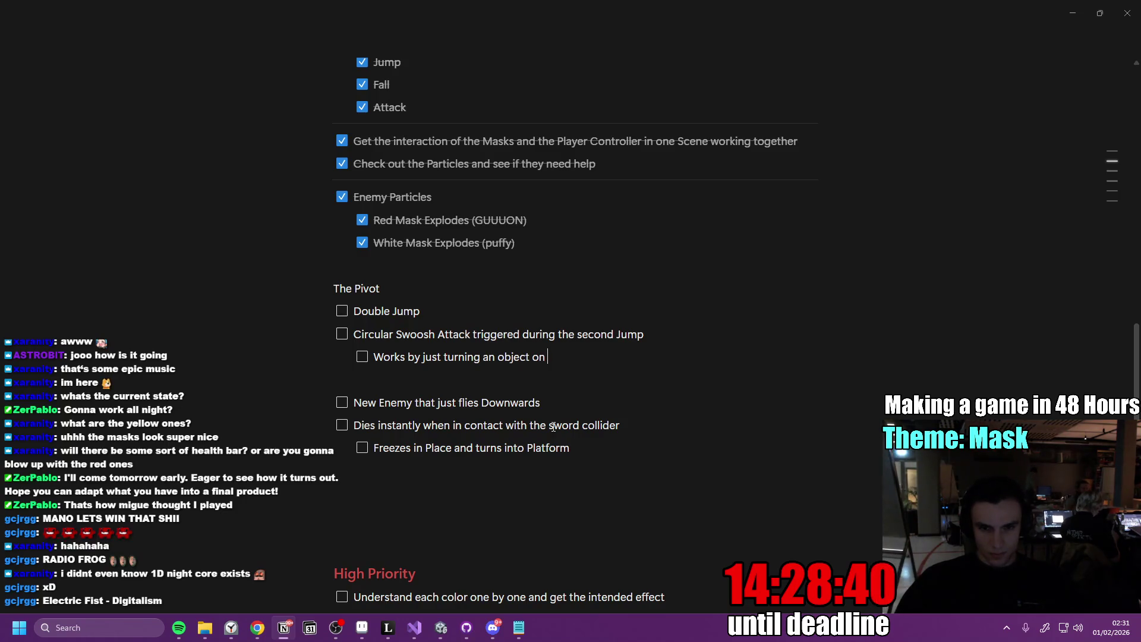
pyautogui.press('BackSpace')
pyautogui.press('BackSpace')
pyautogui.press('BackSpace')
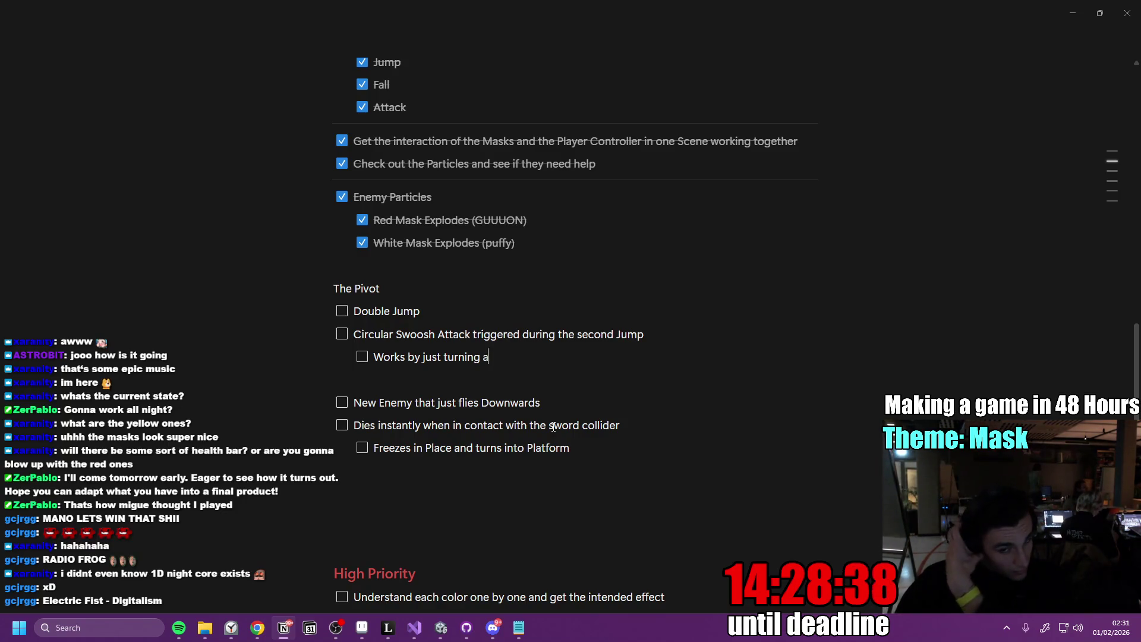
pyautogui.press('BackSpace')
pyautogui.press('BackSpace')
pyautogui.press('BackSpace')
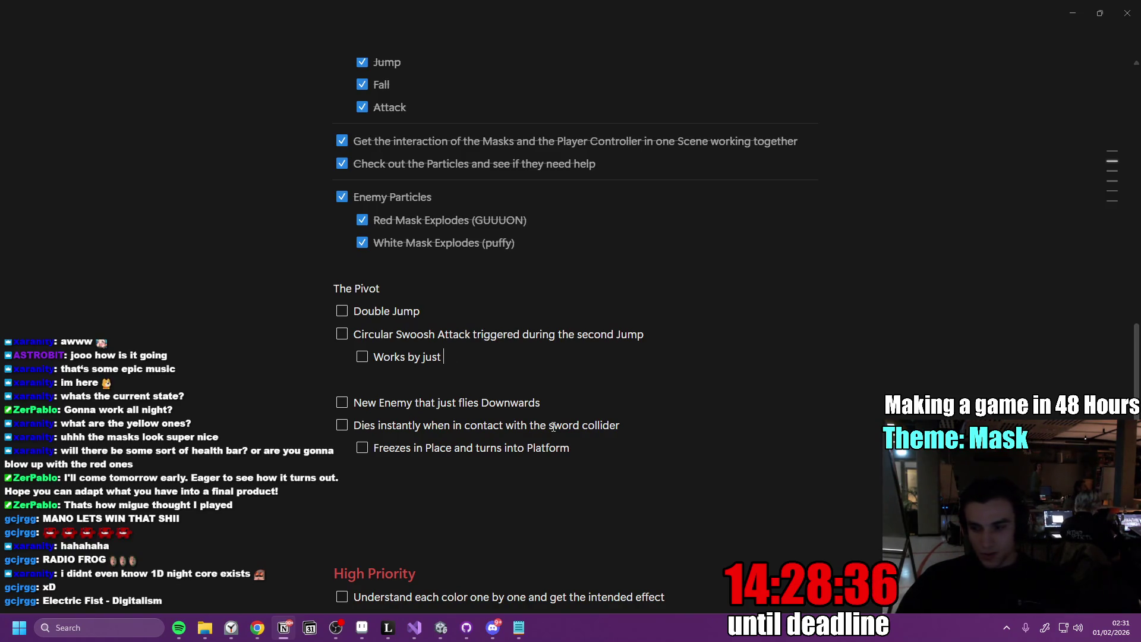
pyautogui.write('enabling')
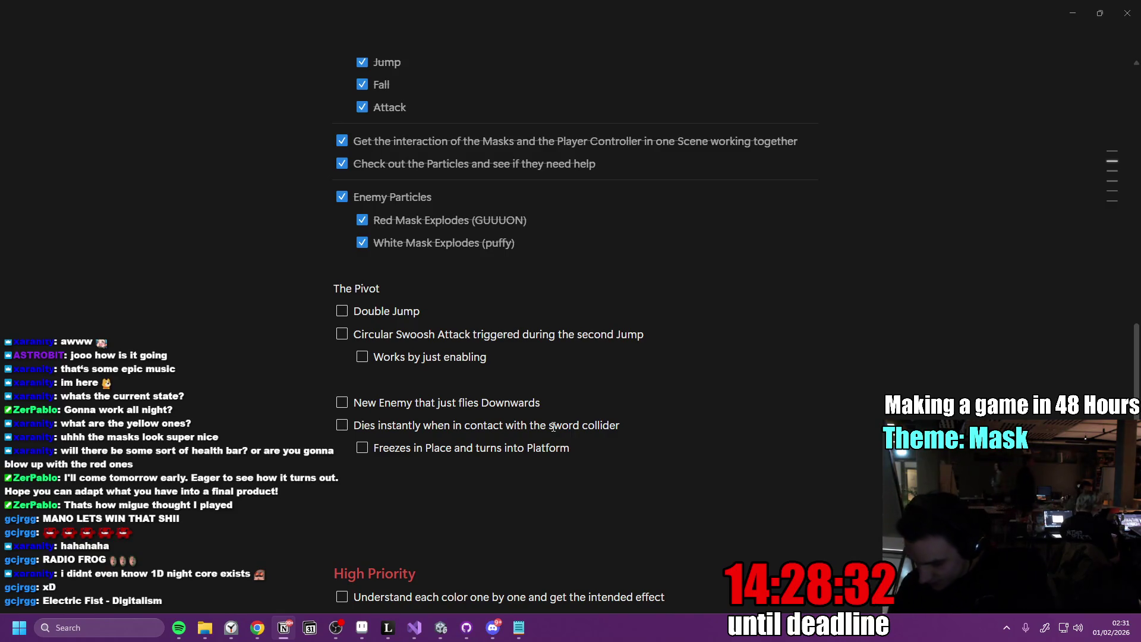
pyautogui.press('BackSpace')
pyautogui.press('BackSpace')
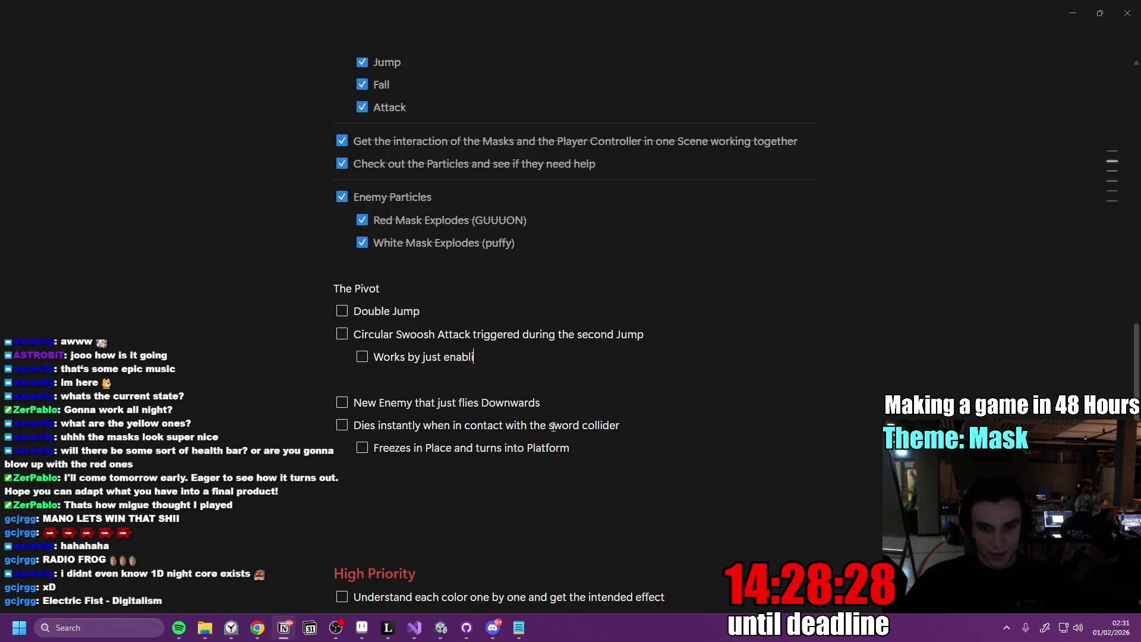
pyautogui.press('alt')
pyautogui.press('XF86AudioLowerVolume')
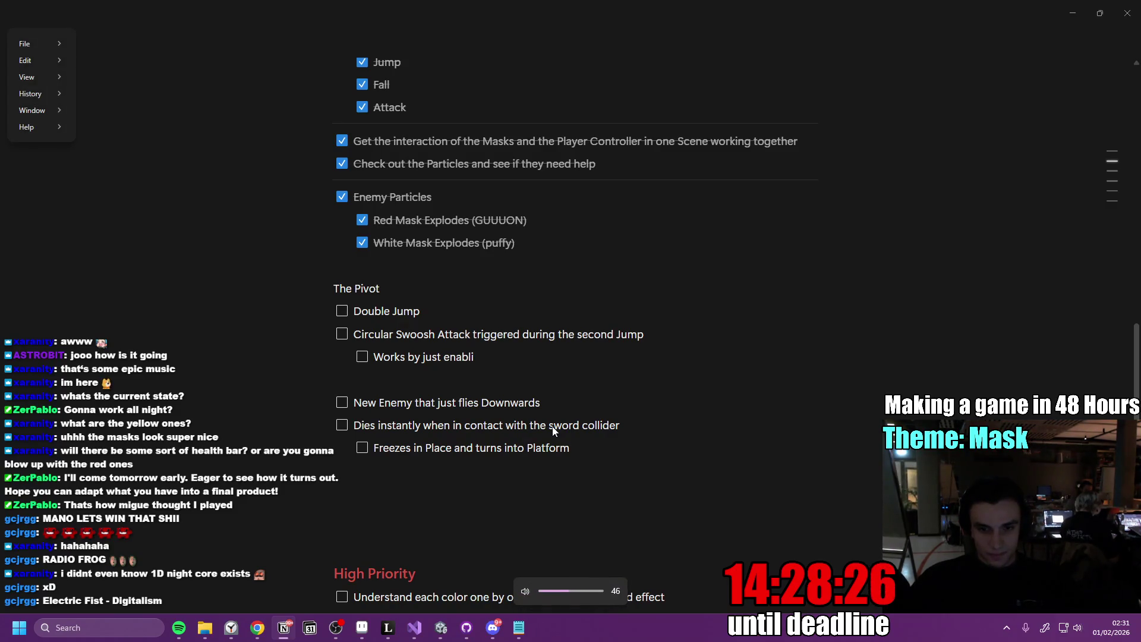
pyautogui.press('XF86AudioLowerVolume')
pyautogui.press('XF86AudioLowerVolume')
pyautogui.press('XF86AudioLowerVolume')
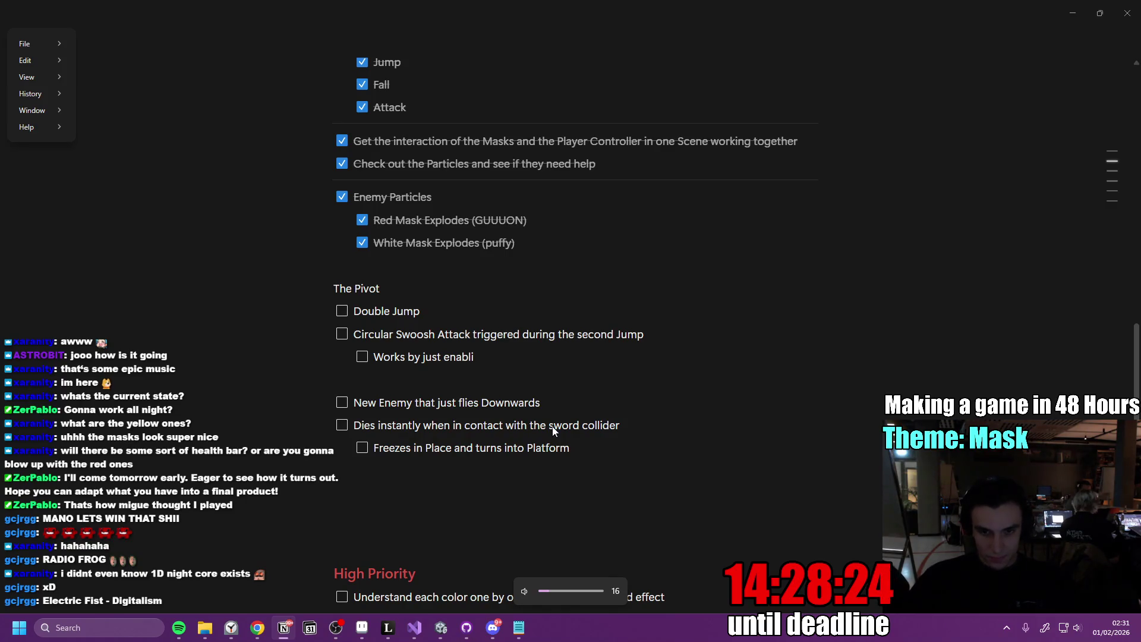
pyautogui.write('ng')
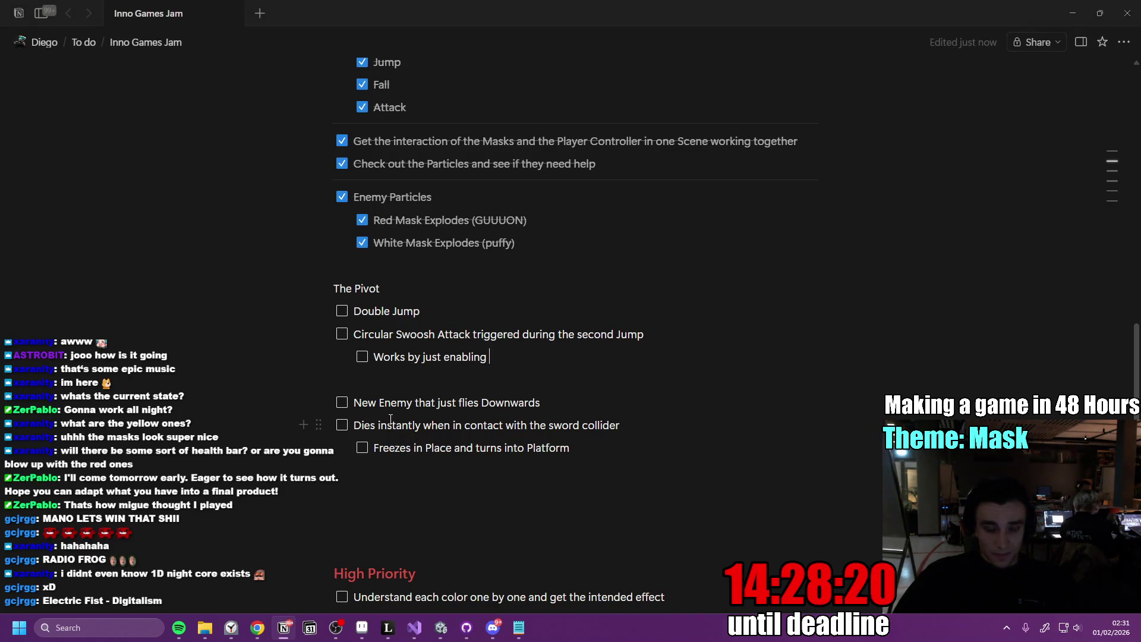
# Briefly bring up the Unity editor, then return to the to-do page
pyautogui.hotkey('alt', 'Tab')
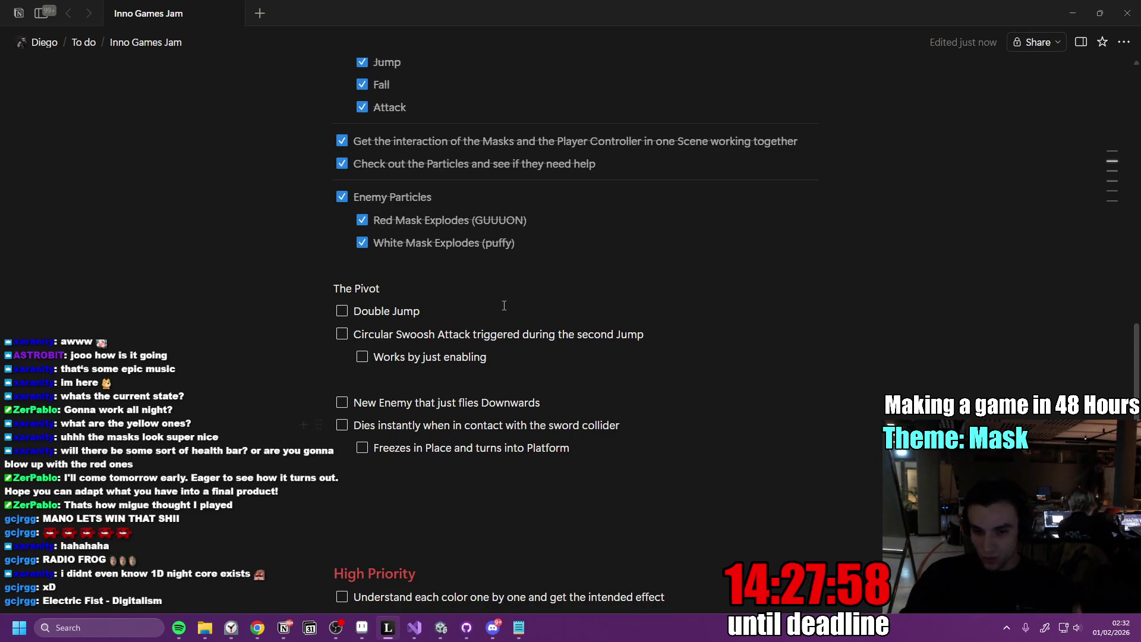
pyautogui.click(438, 628)
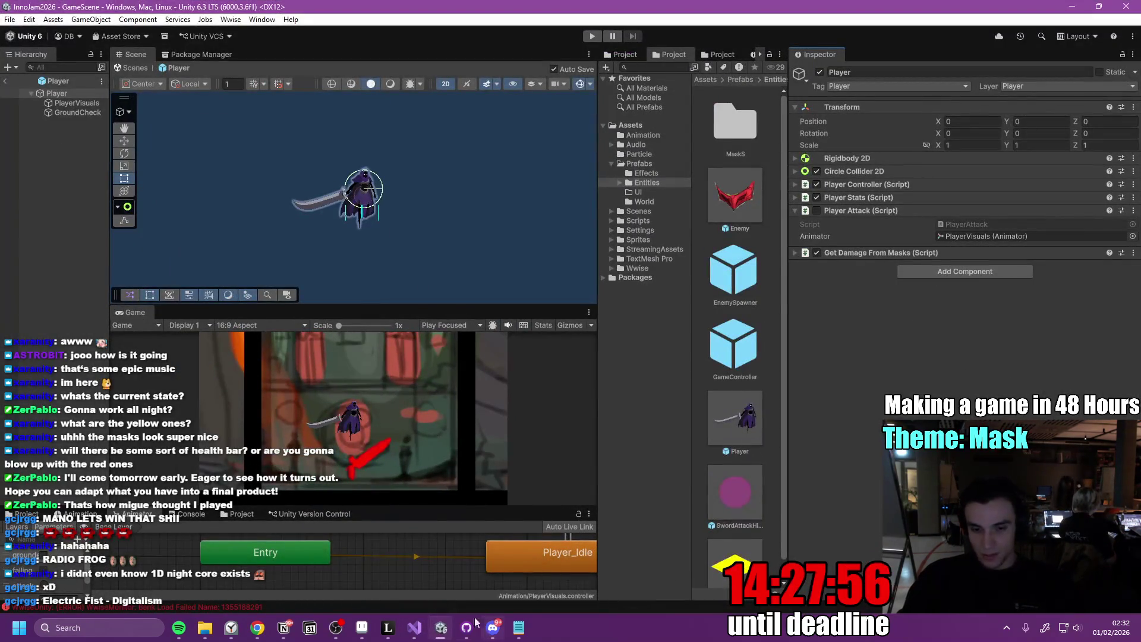
pyautogui.click(441, 629)
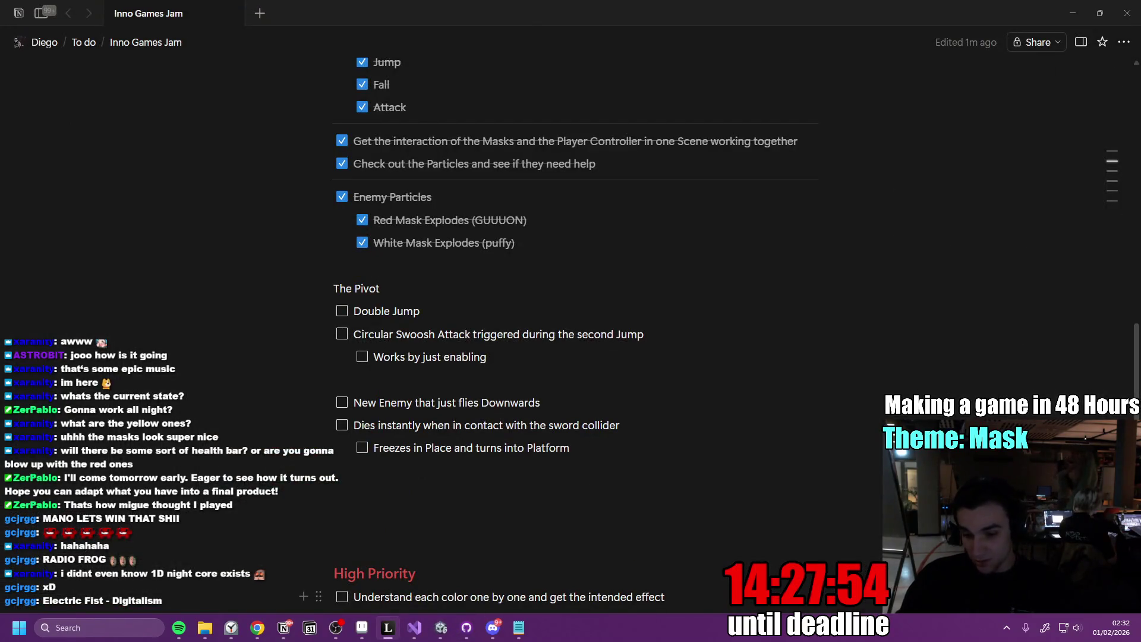
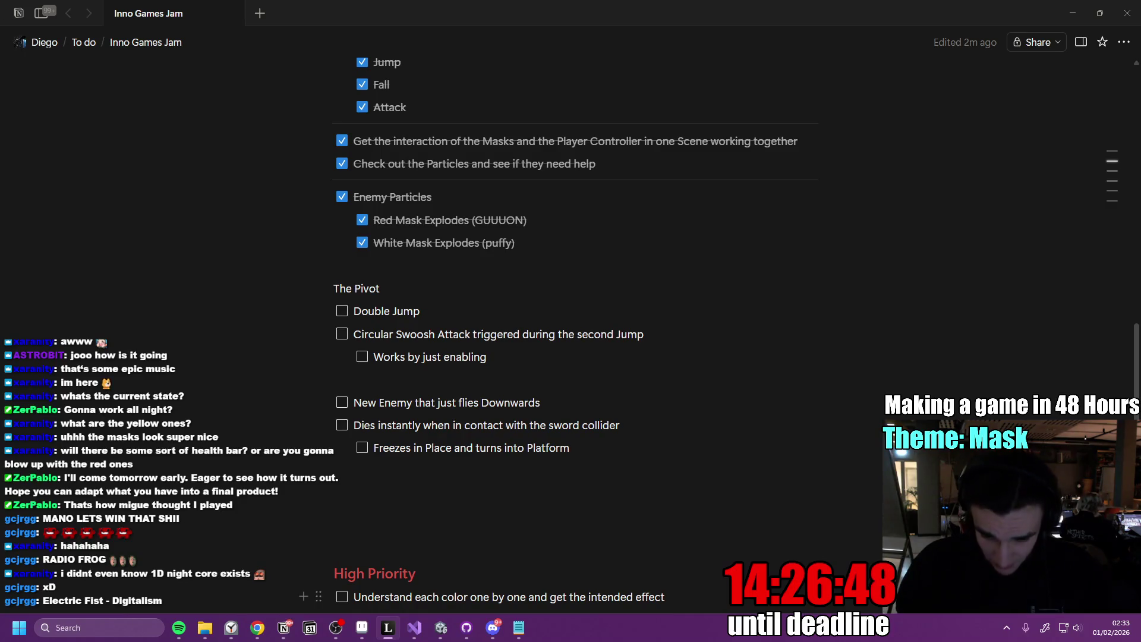
# Check the jam to-do page, then return to the Unity editor
pyautogui.click(508, 304)
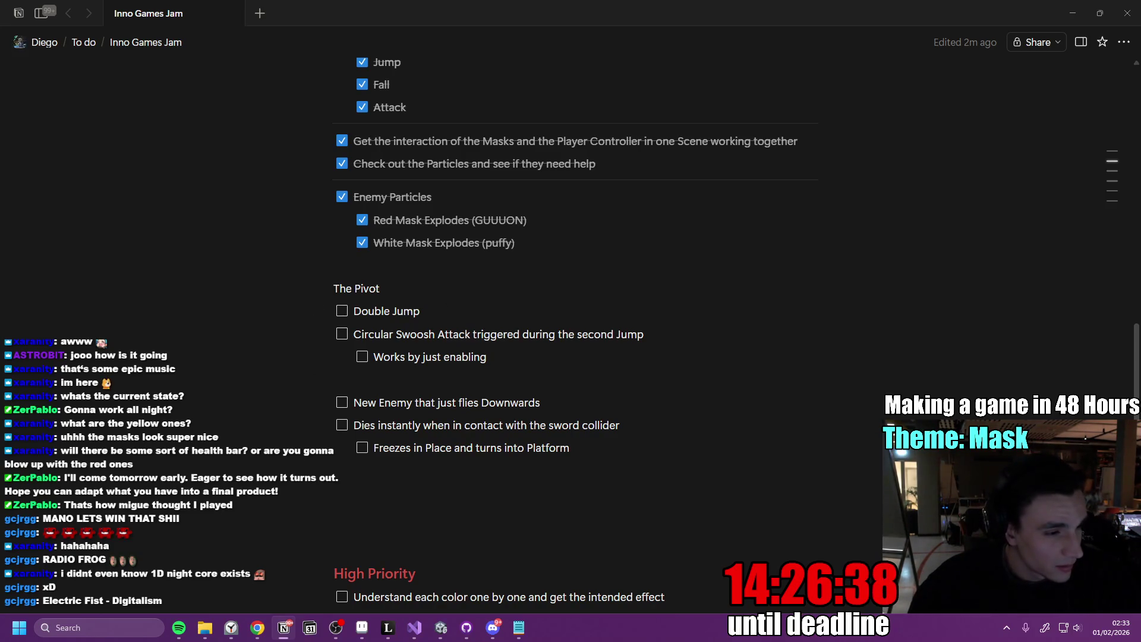
pyautogui.hotkey('alt', 'Tab')
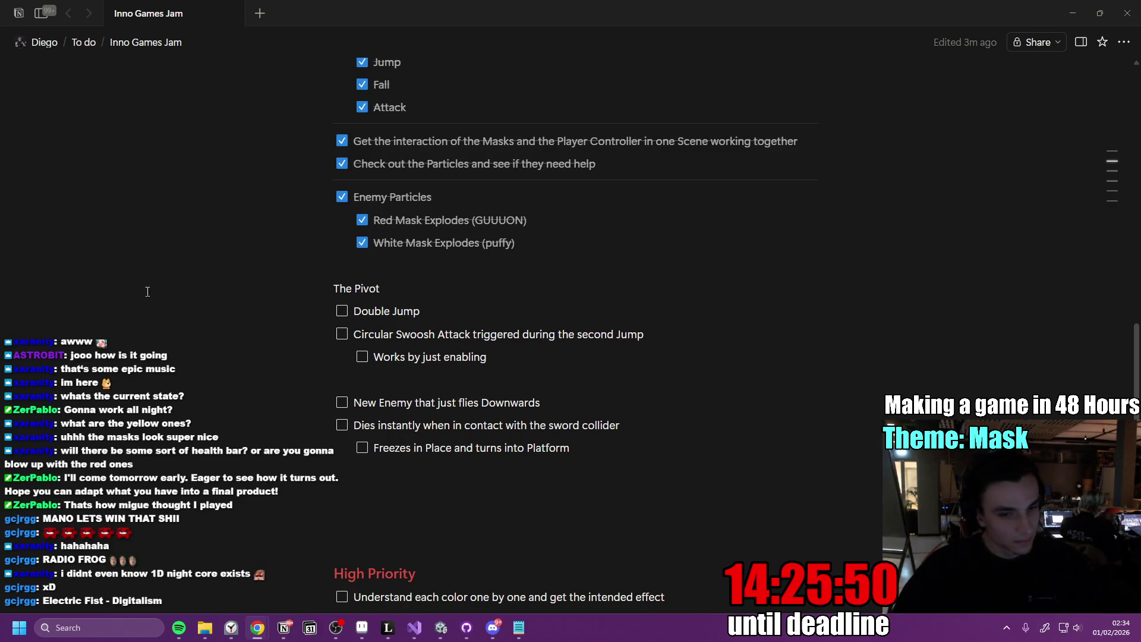
pyautogui.click(440, 627)
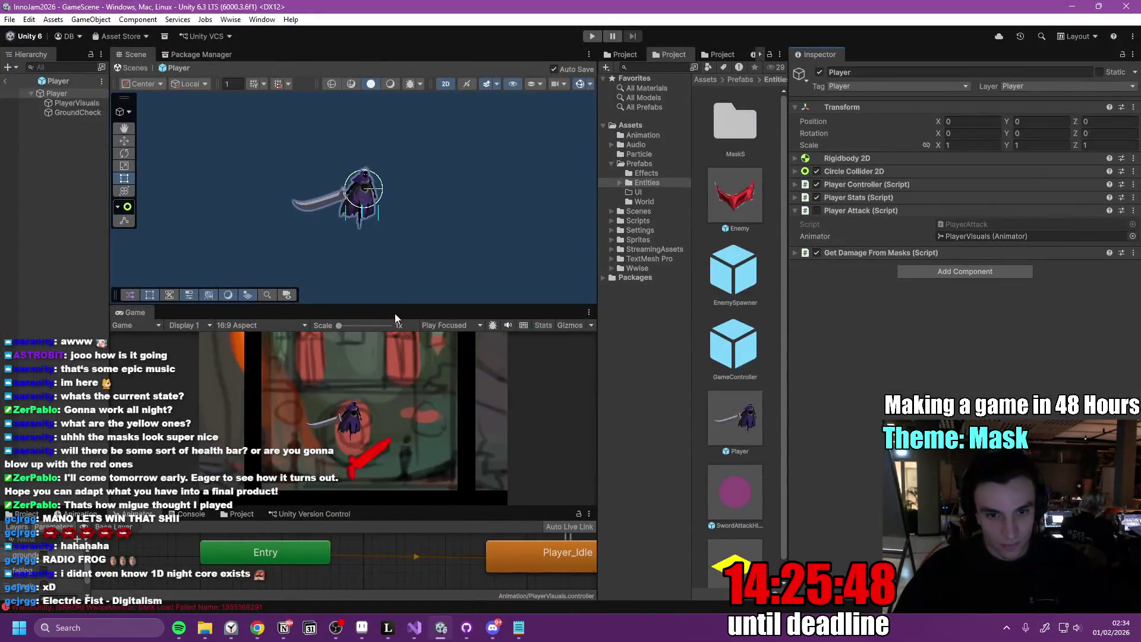
# Resize the Scene/Game and Project/Inspector splitters to enlarge the Game view, then bring up the music browser
pyautogui.moveTo(394, 307); pyautogui.dragTo(395, 241)
pyautogui.moveTo(787, 339); pyautogui.dragTo(886, 331)
pyautogui.moveTo(599, 324); pyautogui.dragTo(723, 324)
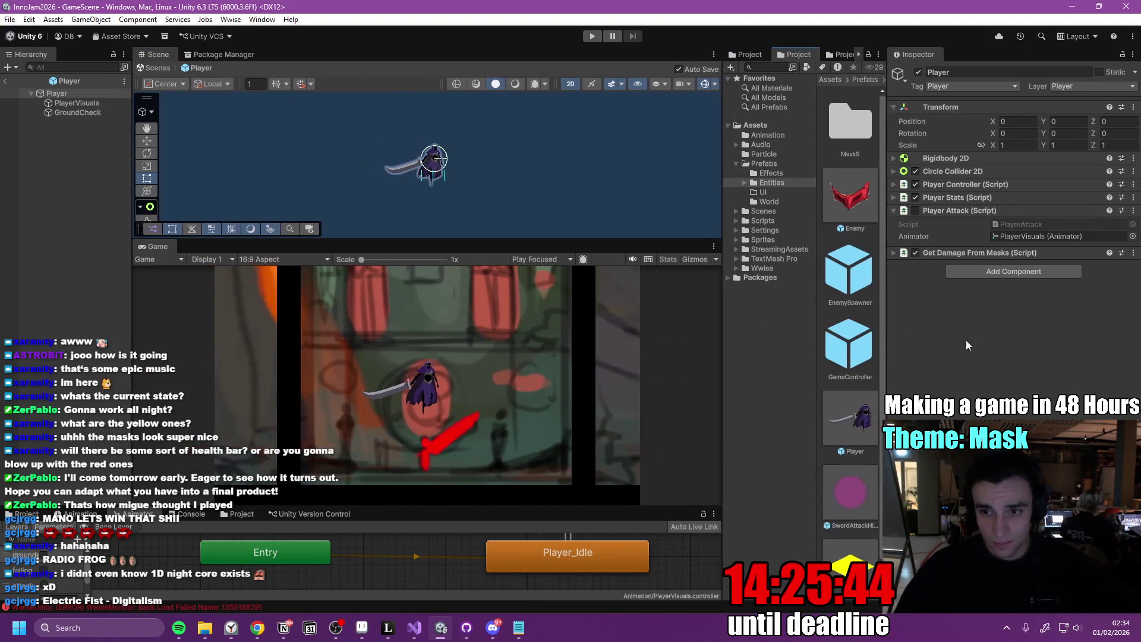
pyautogui.moveTo(887, 332); pyautogui.dragTo(931, 332)
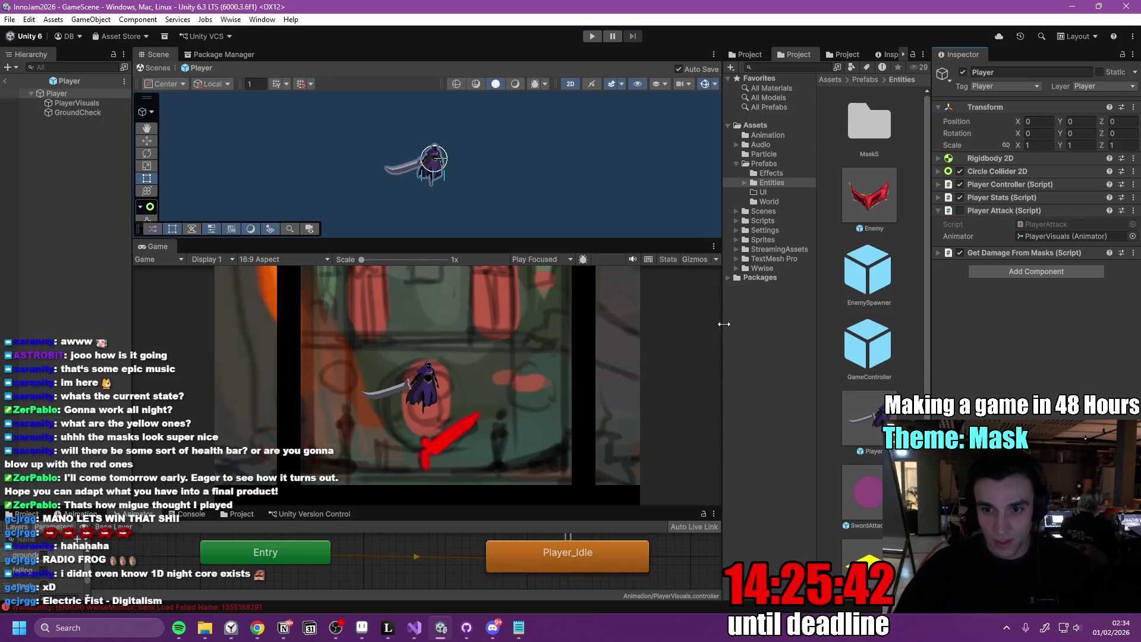
pyautogui.moveTo(723, 326); pyautogui.dragTo(680, 326)
pyautogui.moveTo(931, 317)
pyautogui.mouseDown()
pyautogui.moveTo(878, 318)
pyautogui.moveTo(902, 319)
pyautogui.mouseUp()
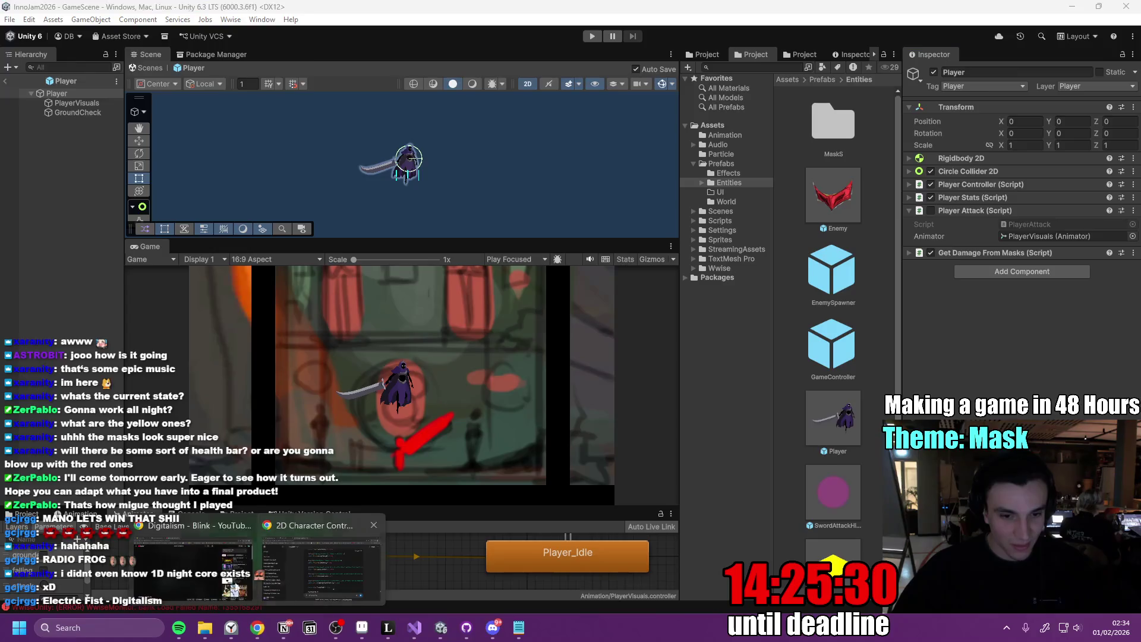
pyautogui.click(253, 628)
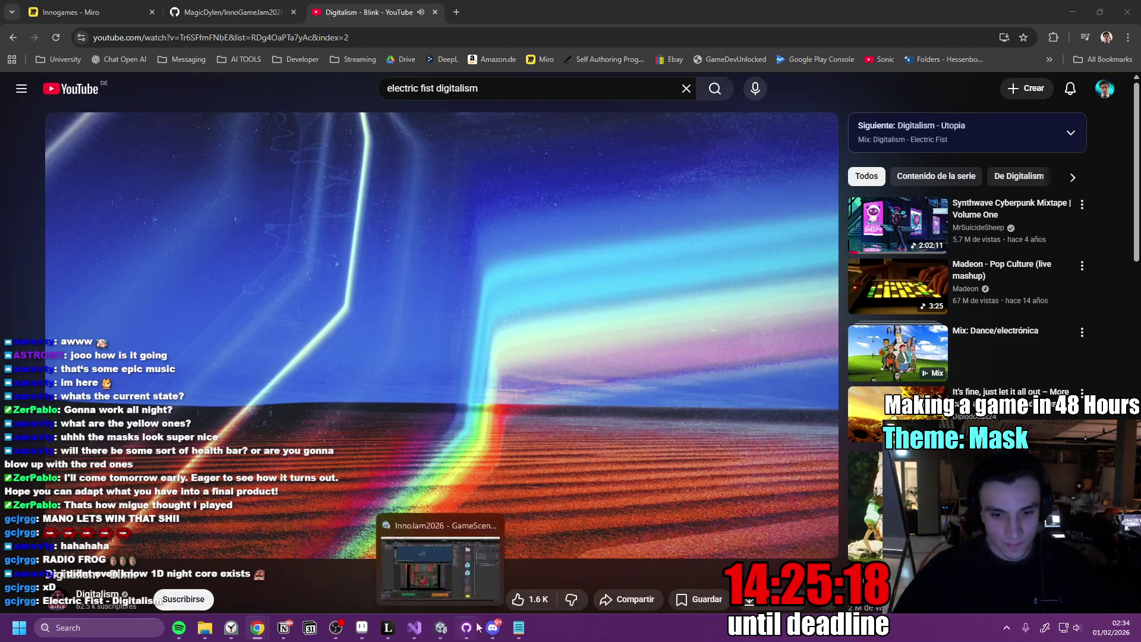
# Replace the isDead code block in PlayerController.cs with a comment-free version, save, and return to Unity
pyautogui.click(414, 627)
pyautogui.click(332, 440)
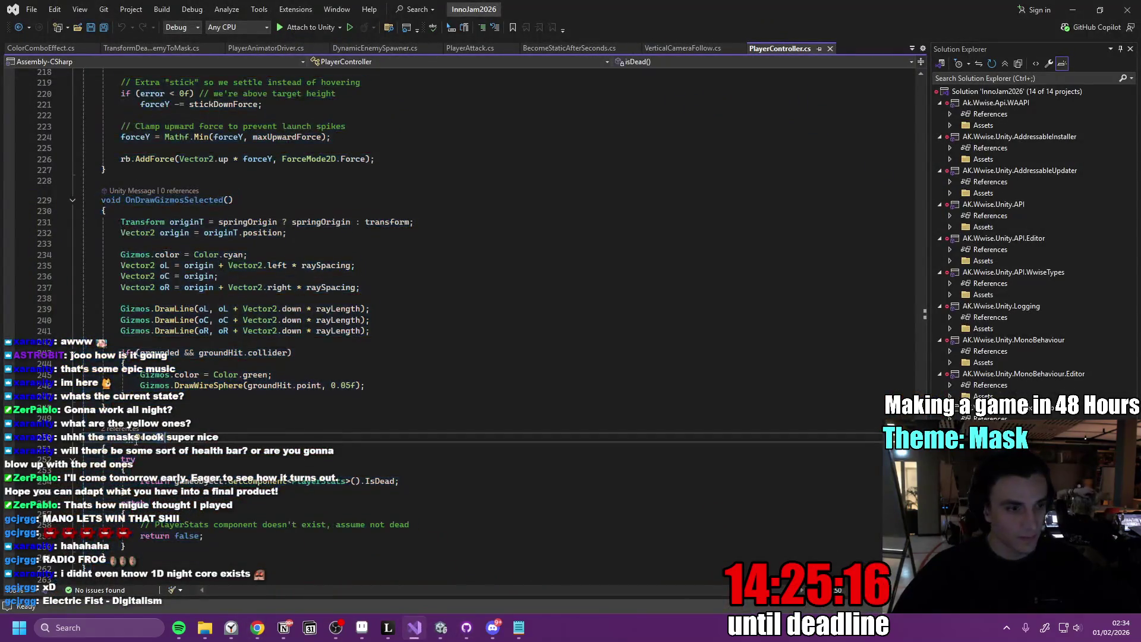
pyautogui.scroll(-5, 318, 445)
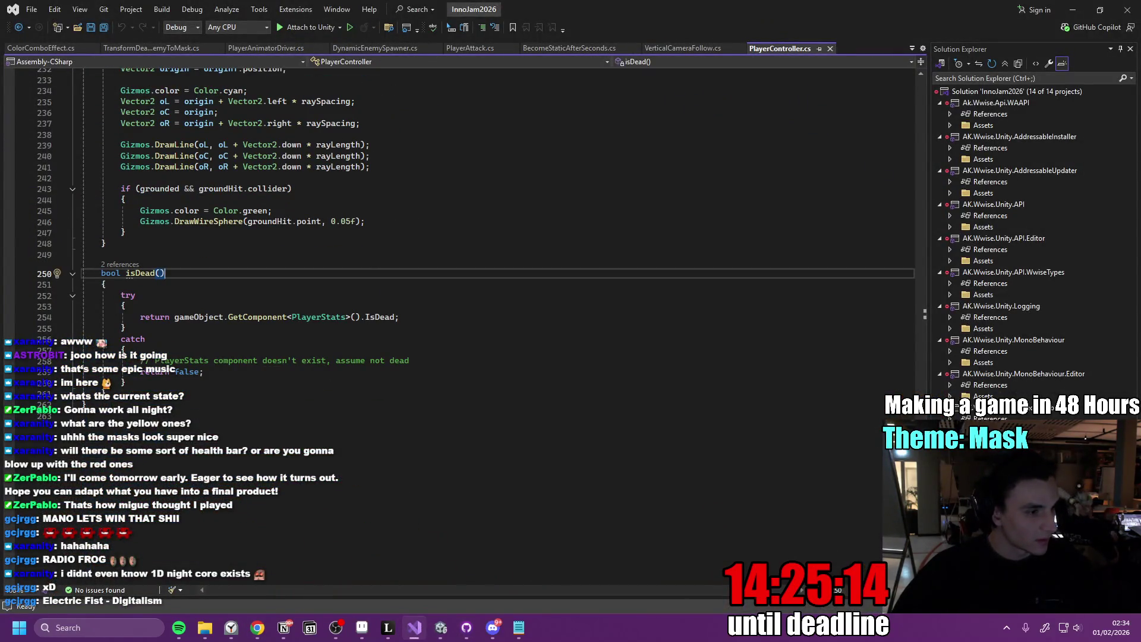
pyautogui.moveTo(363, 380); pyautogui.dragTo(363, 368)
pyautogui.hotkey('ctrl', 'v')
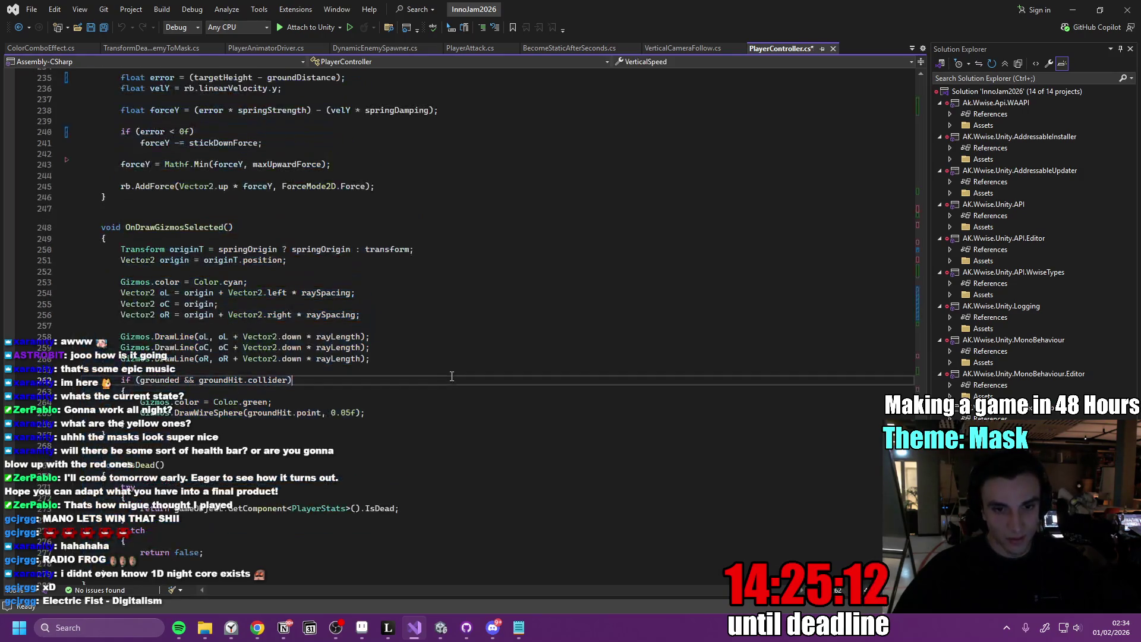
pyautogui.hotkey('ctrl', 's')
pyautogui.click(450, 445)
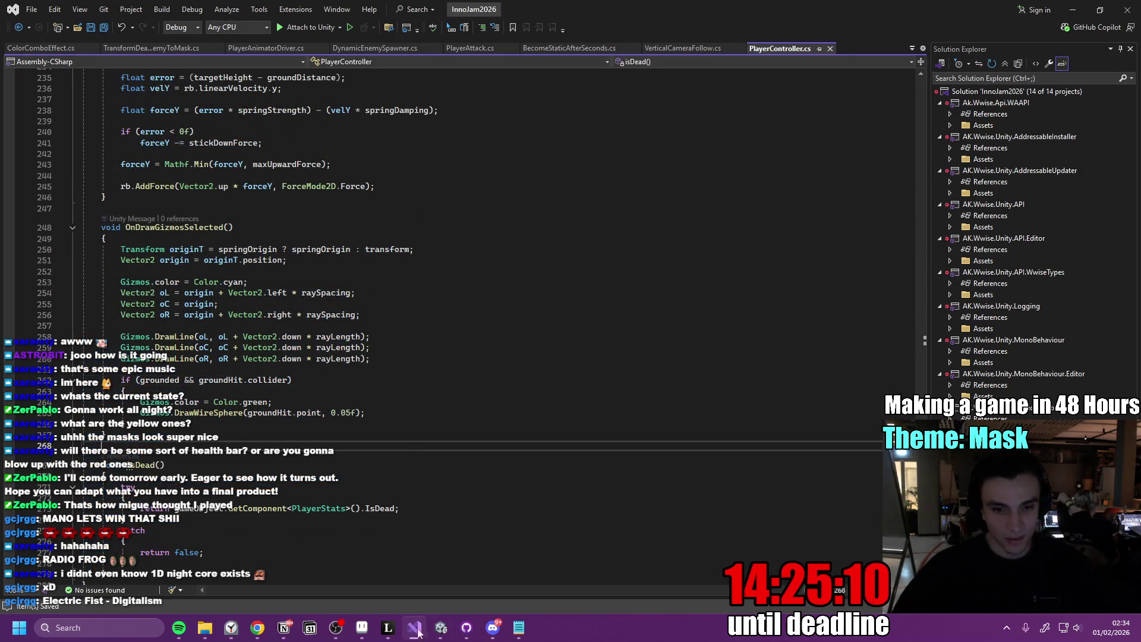
pyautogui.click(442, 628)
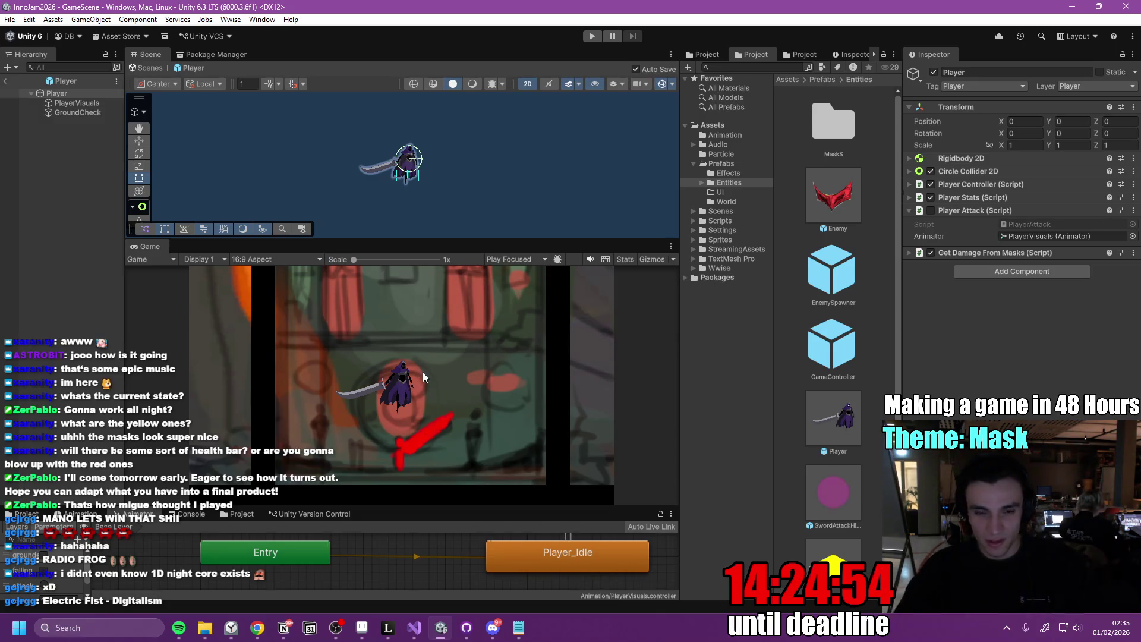
# Play-test the game, running, jumping and attacking masks until Game Over, restarting with R, then stop
pyautogui.click(592, 35)
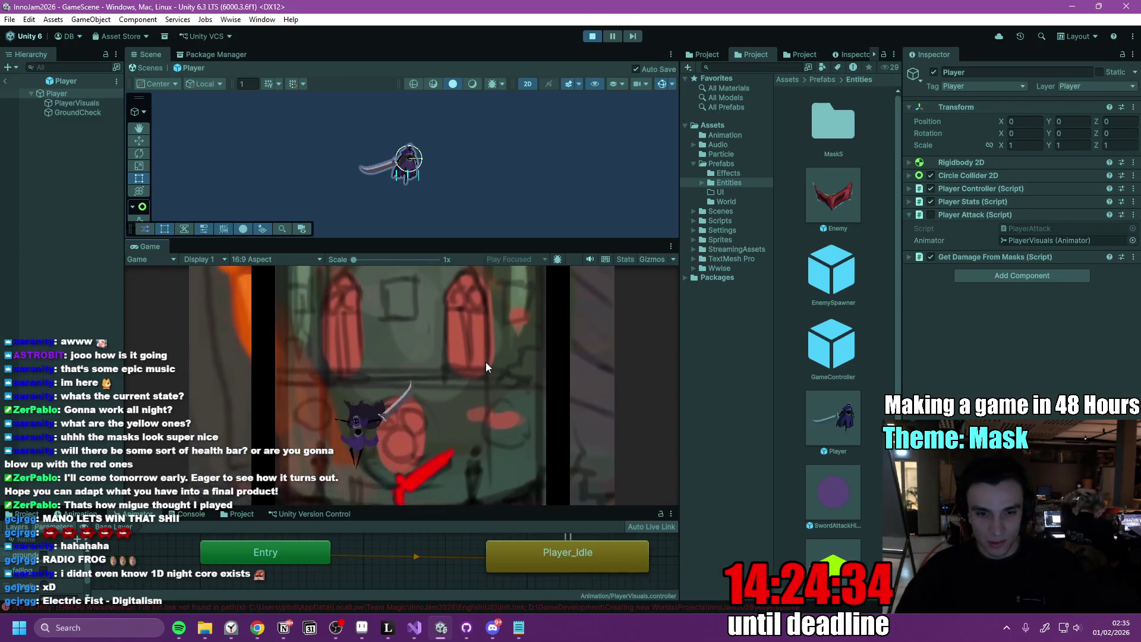
pyautogui.press('d')
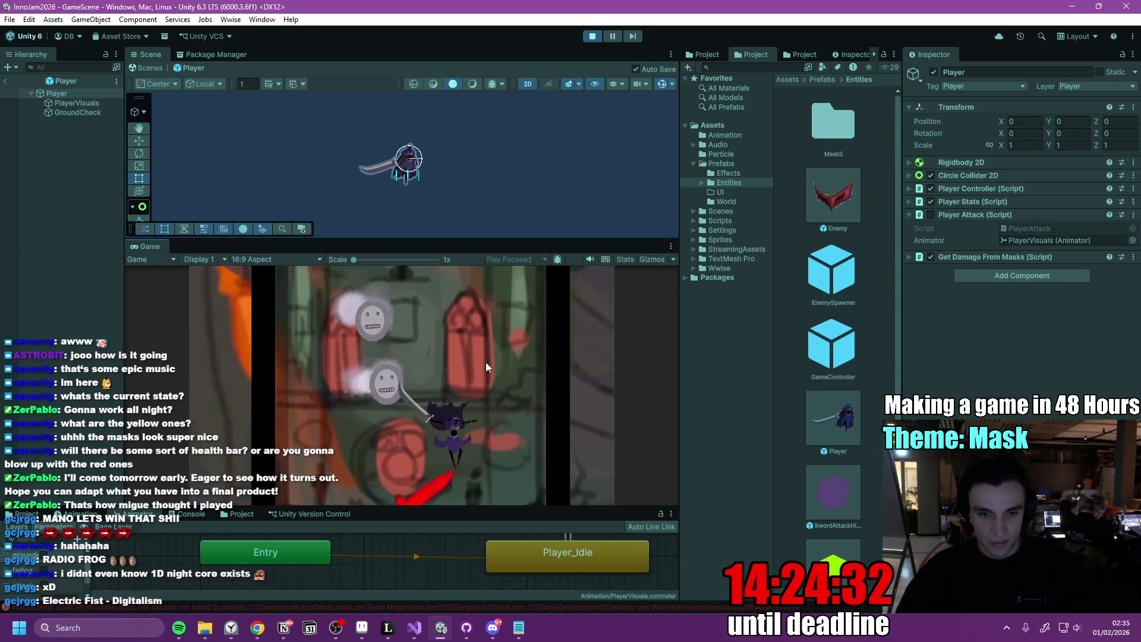
pyautogui.press('space')
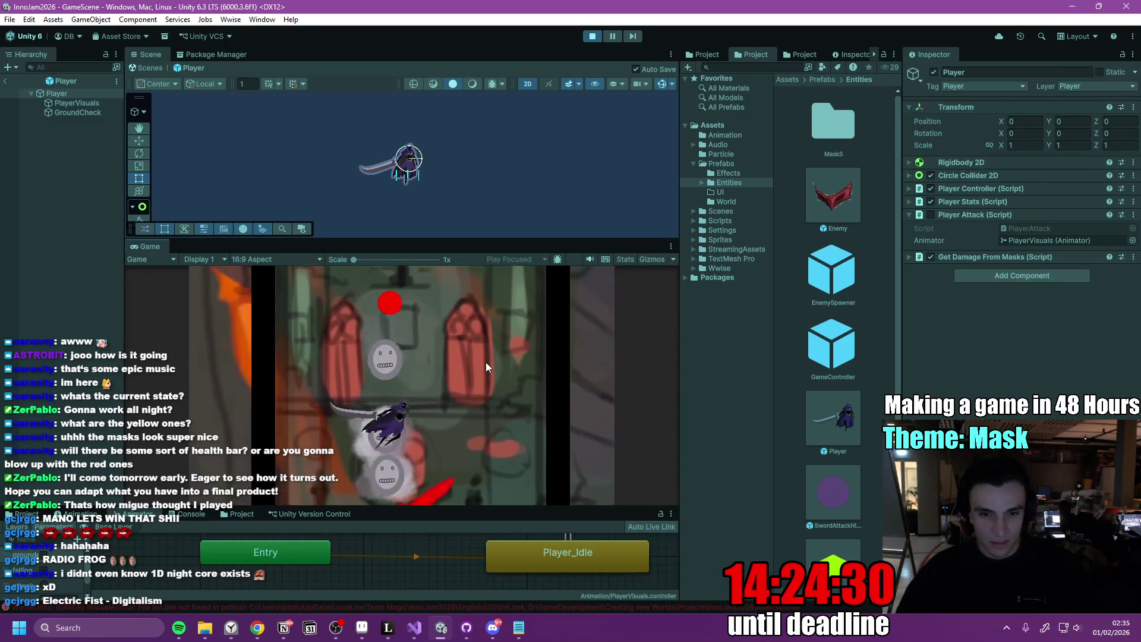
pyautogui.press('a')
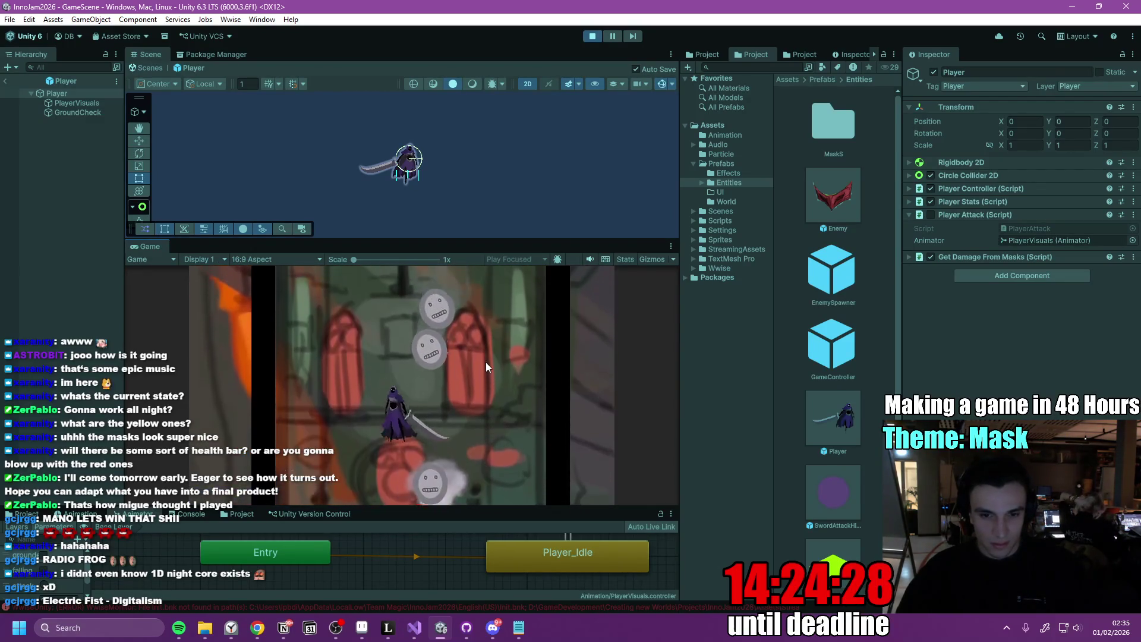
pyautogui.press('d')
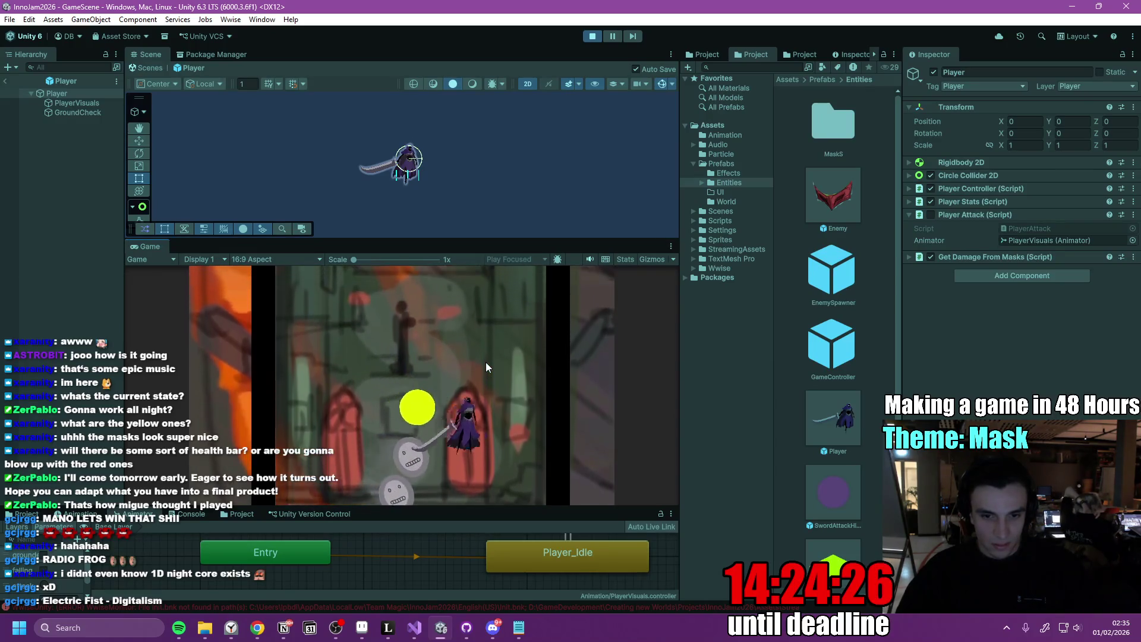
pyautogui.press('a')
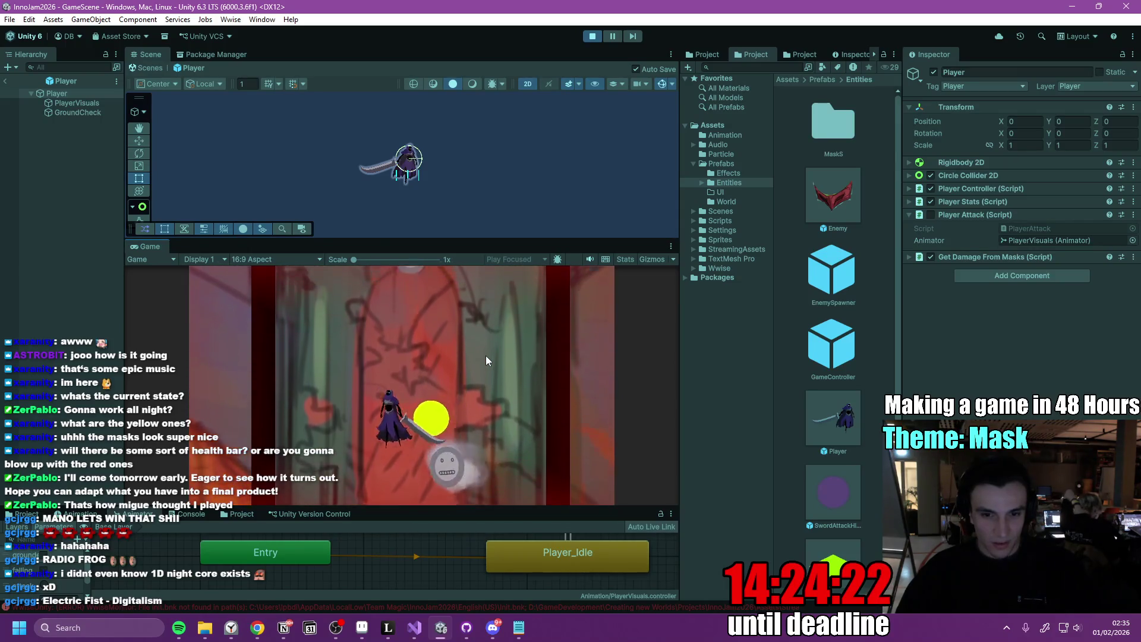
pyautogui.press('a')
pyautogui.press('d')
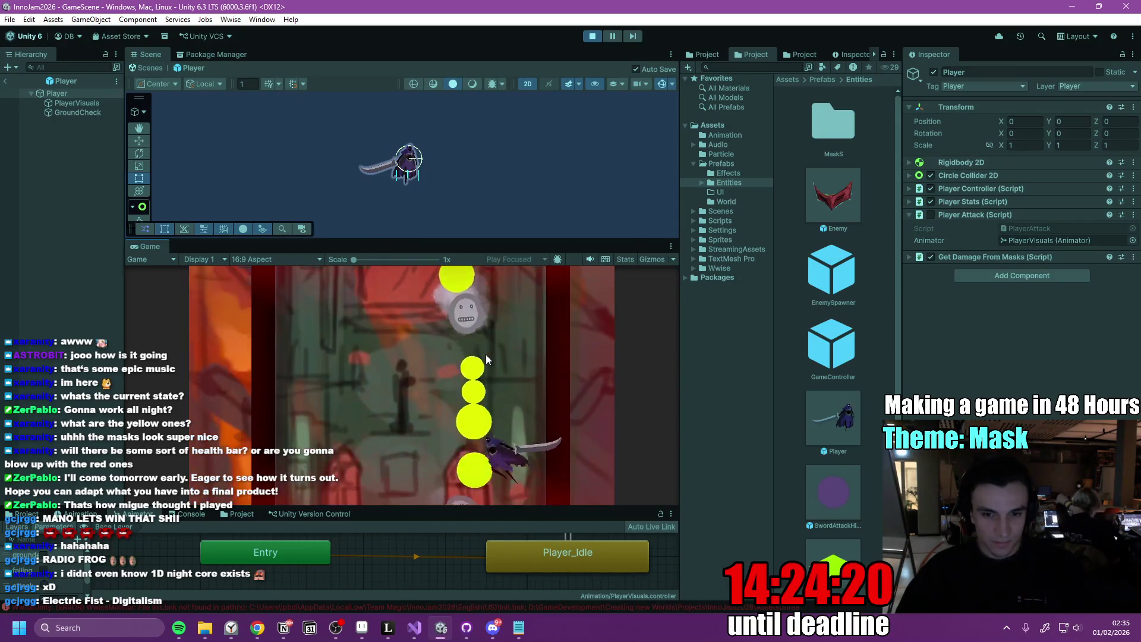
pyautogui.press('d')
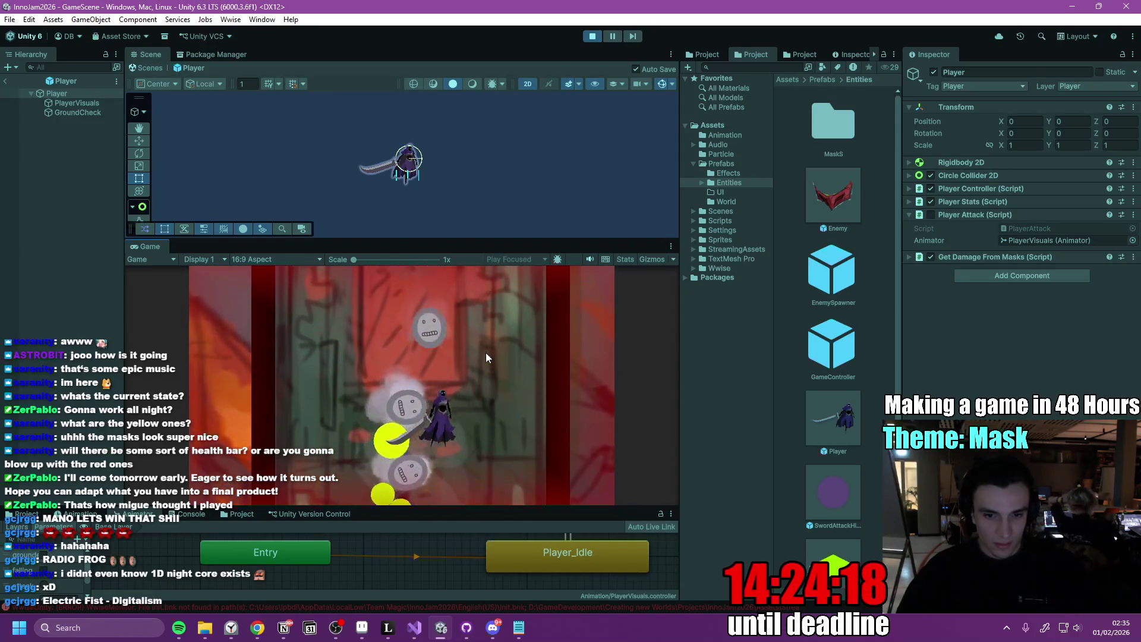
pyautogui.press('a')
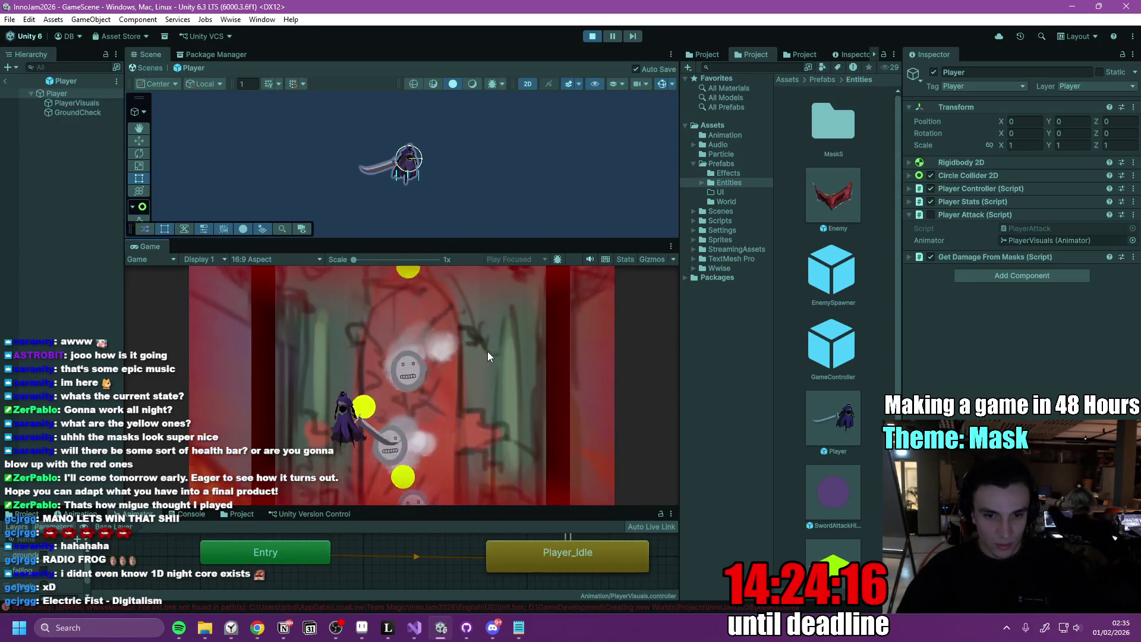
pyautogui.press('d')
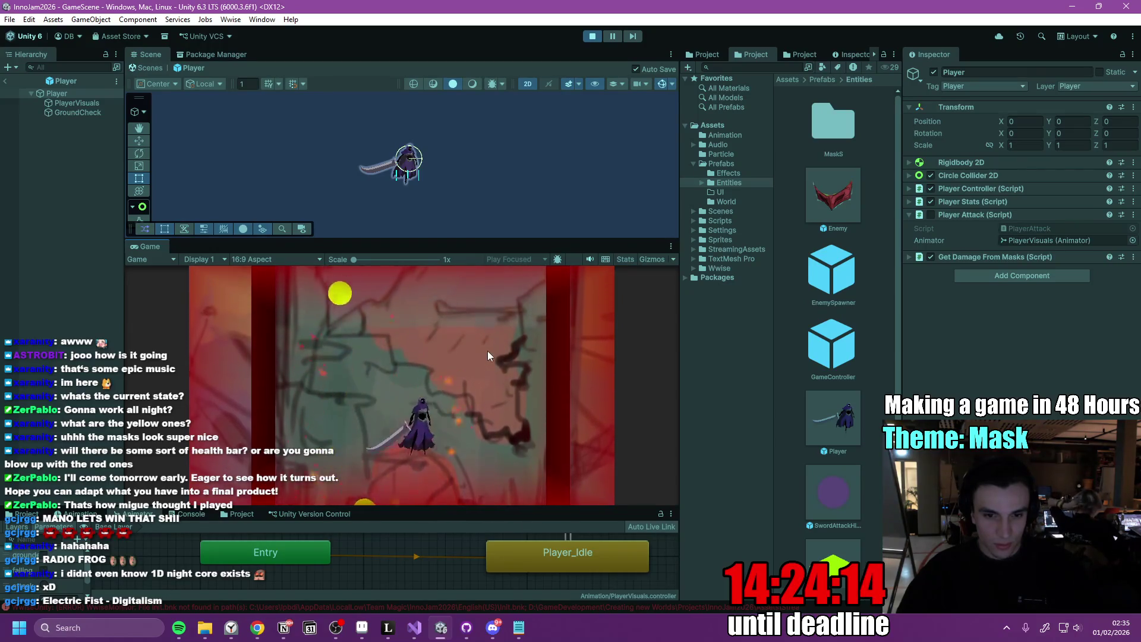
pyautogui.press('a')
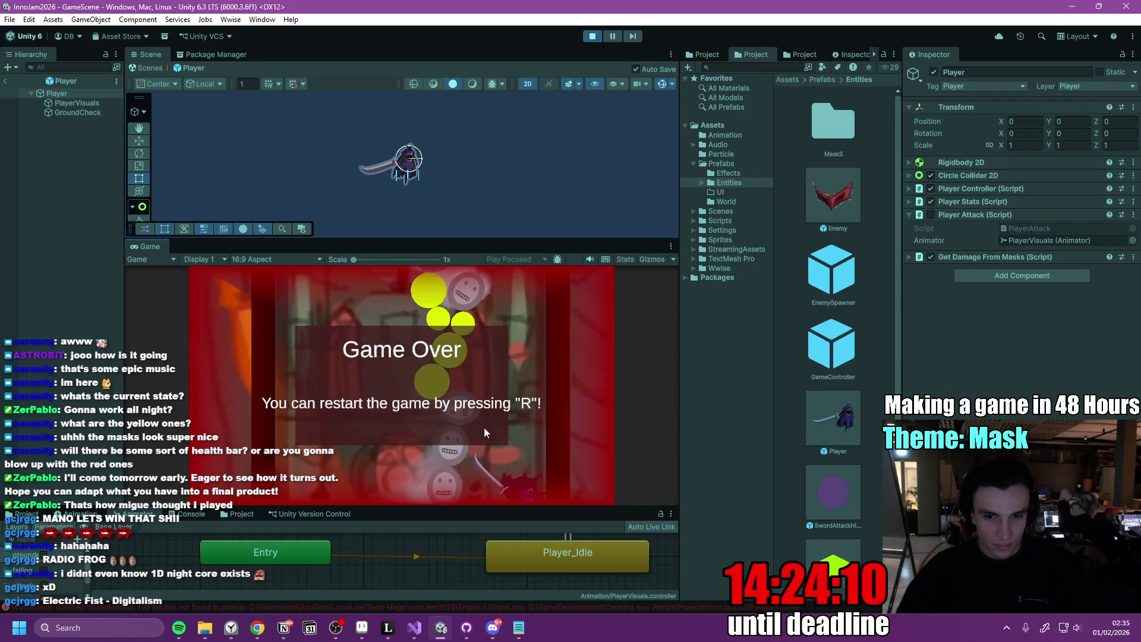
pyautogui.press('r')
pyautogui.click(591, 37)
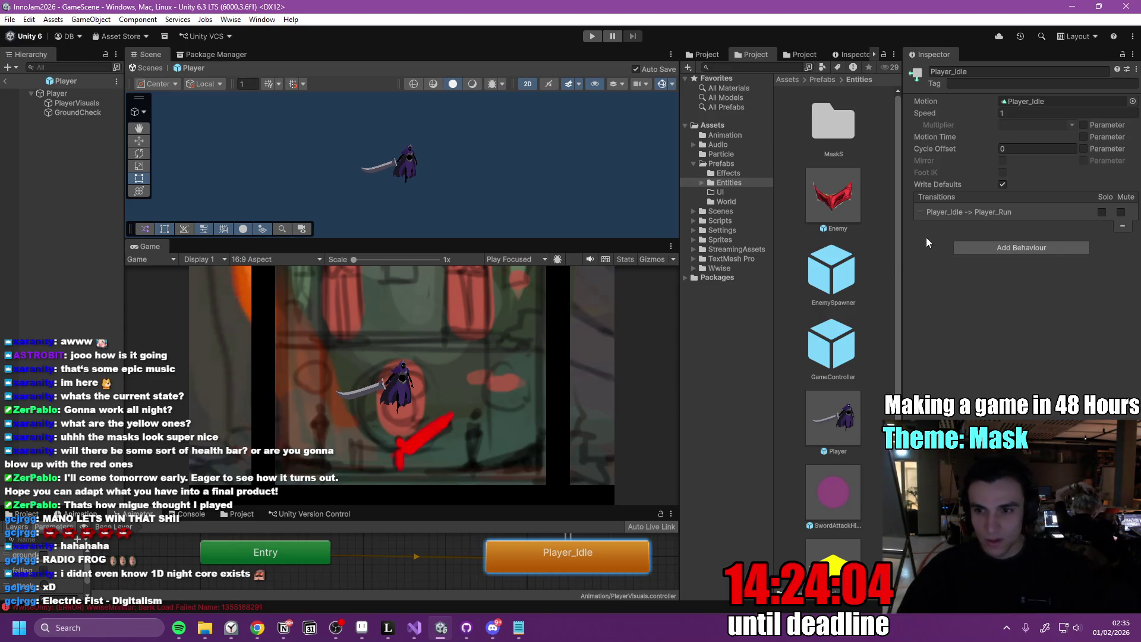
# Select the Player and review its Player Controller movement settings
pyautogui.click(69, 93)
pyautogui.click(908, 189)
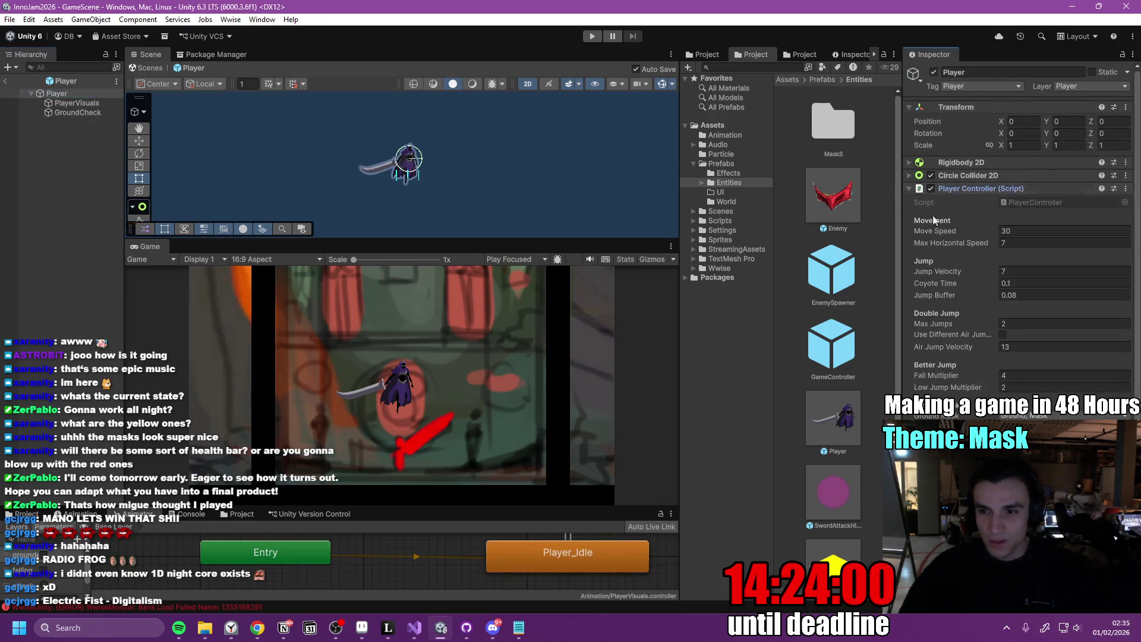
pyautogui.scroll(-4, 1052, 161)
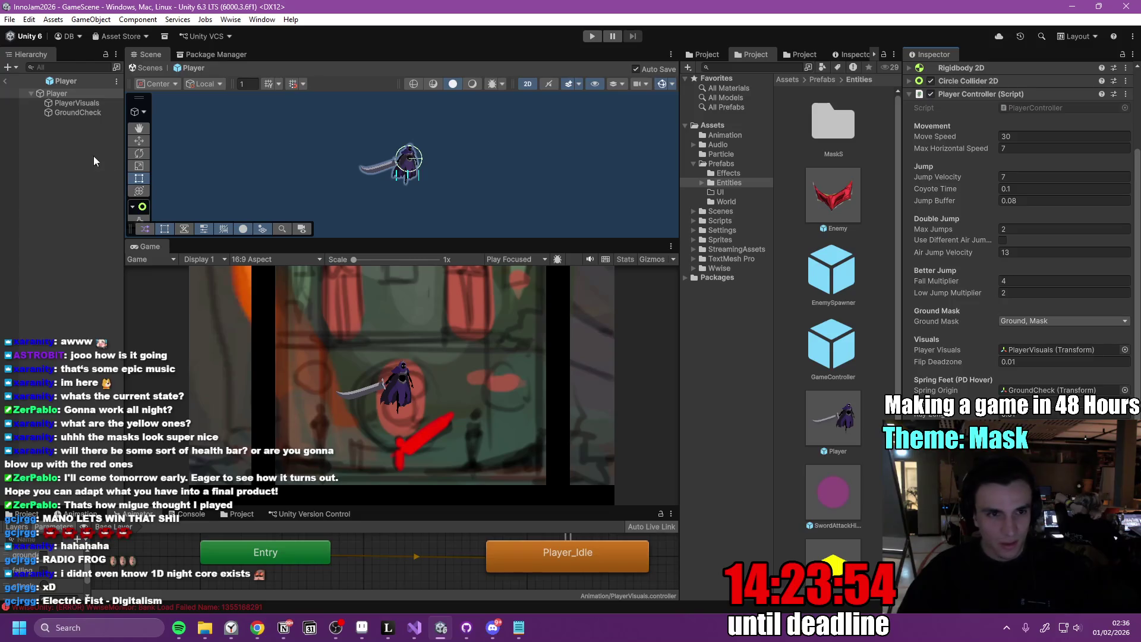
pyautogui.click(78, 140)
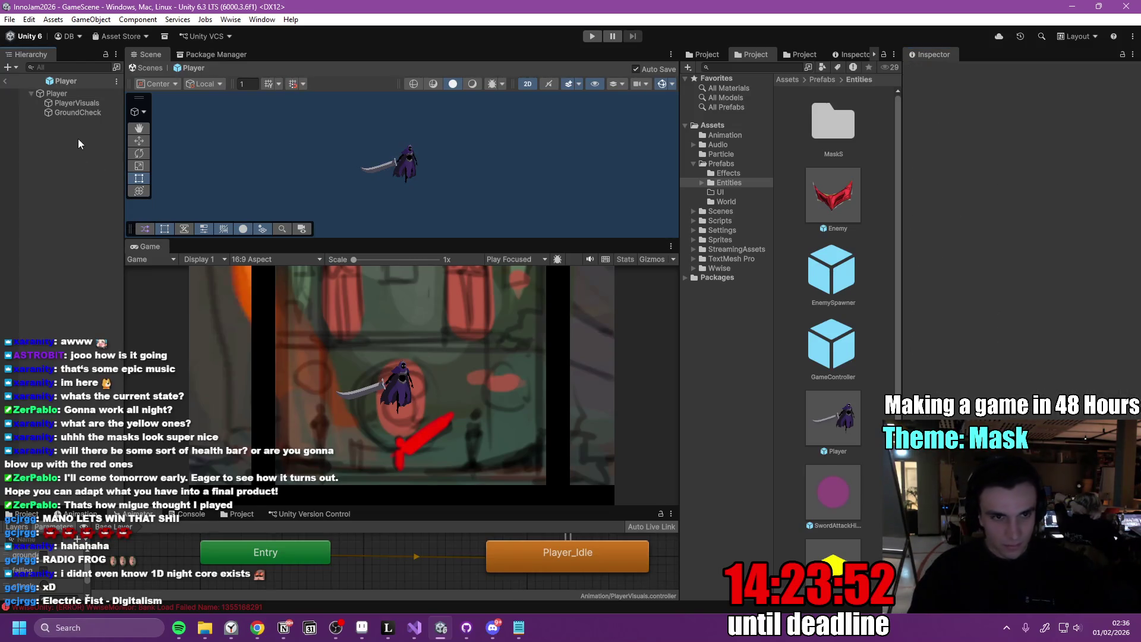
# Add an empty SwordSlash child under Player, reset its position to 0, 0, 0, and begin adding a component
pyautogui.hotkey('ctrl', 'shift', 'n')
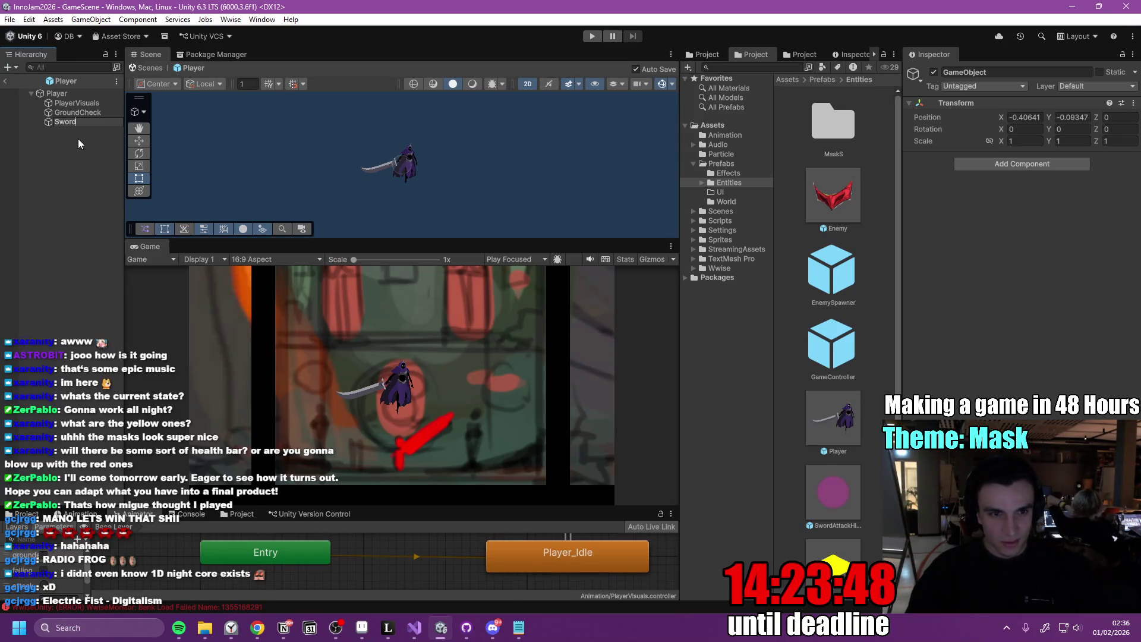
pyautogui.write('SwordSlash')
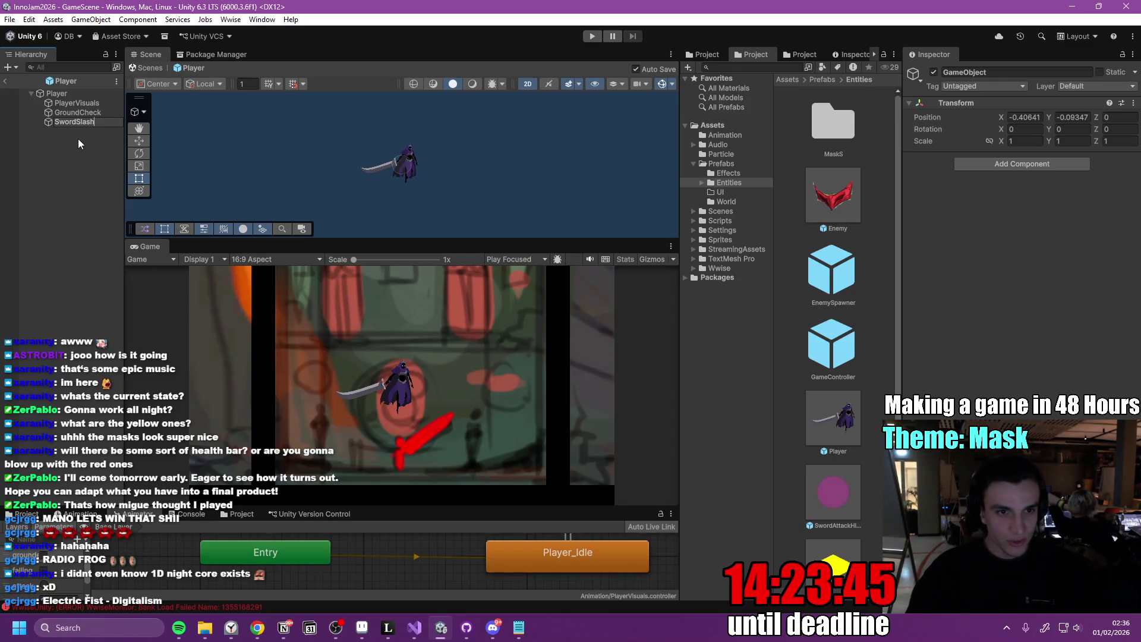
pyautogui.press('Return')
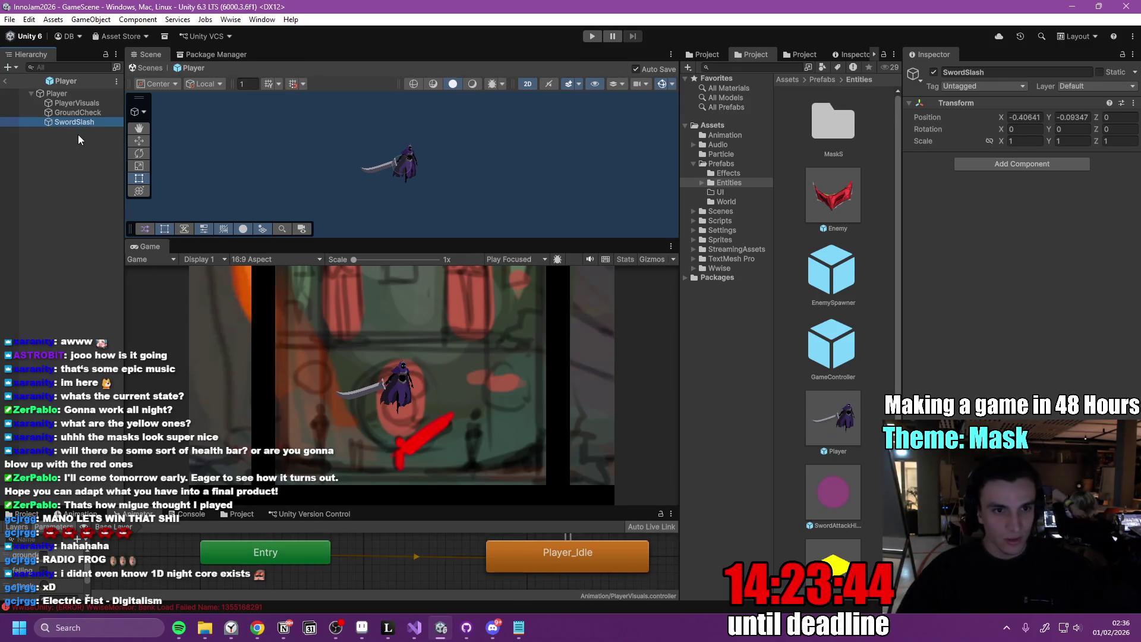
pyautogui.doubleClick(76, 119)
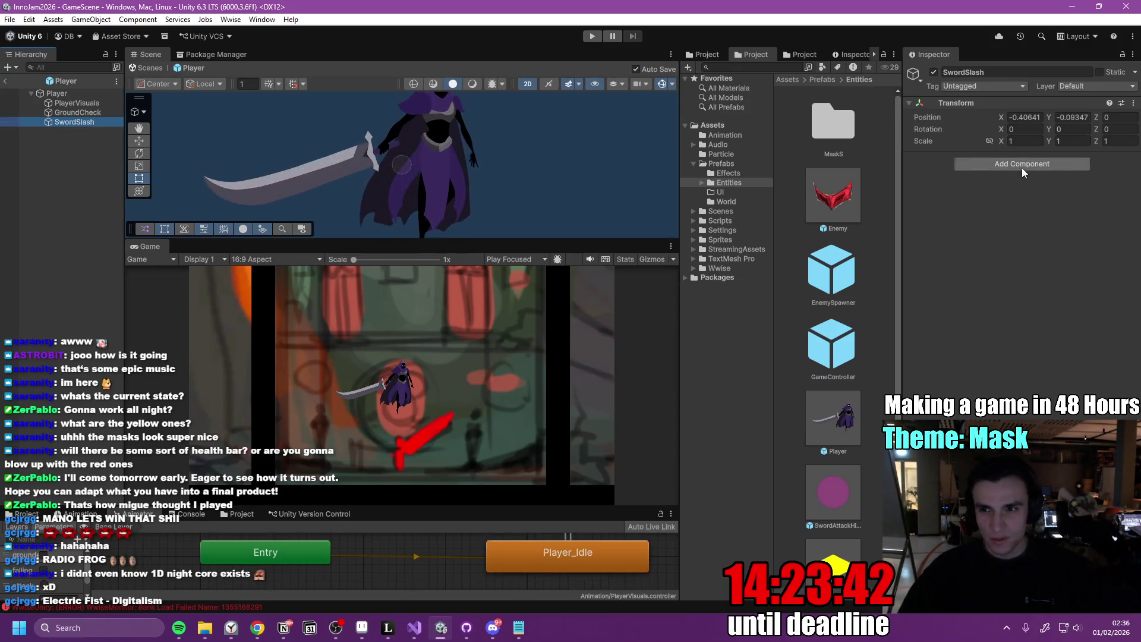
pyautogui.click(1133, 103)
pyautogui.click(1037, 116)
pyautogui.click(1022, 163)
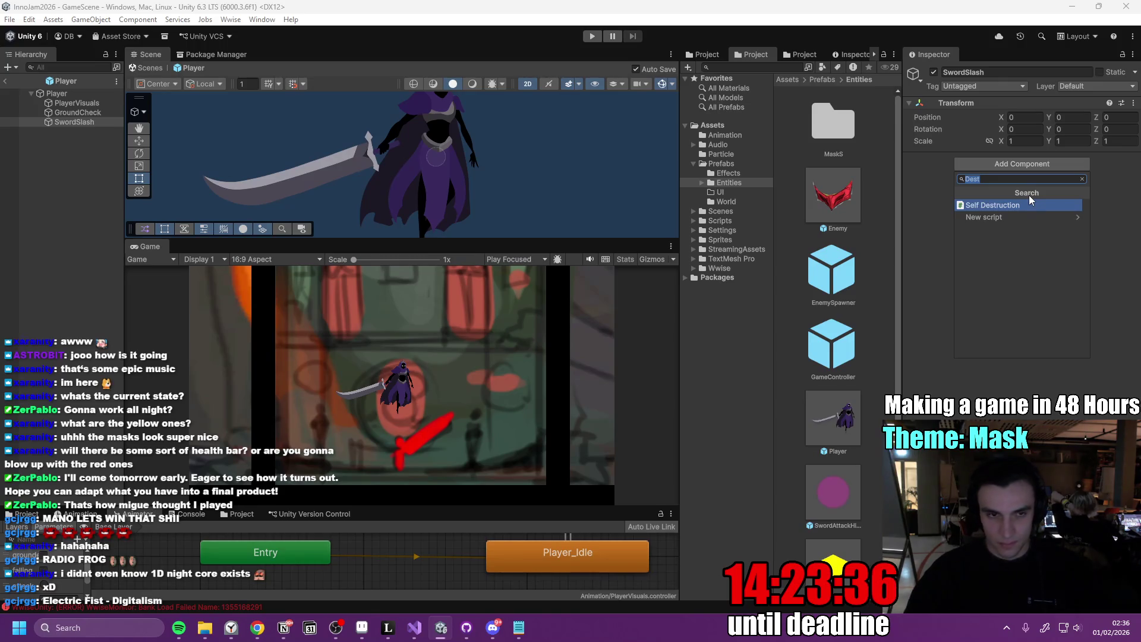
# Create a white Circle sprite as a child of SwordSlash
pyautogui.rightClick(86, 127)
pyautogui.moveTo(156, 367)
pyautogui.moveTo(321, 364)
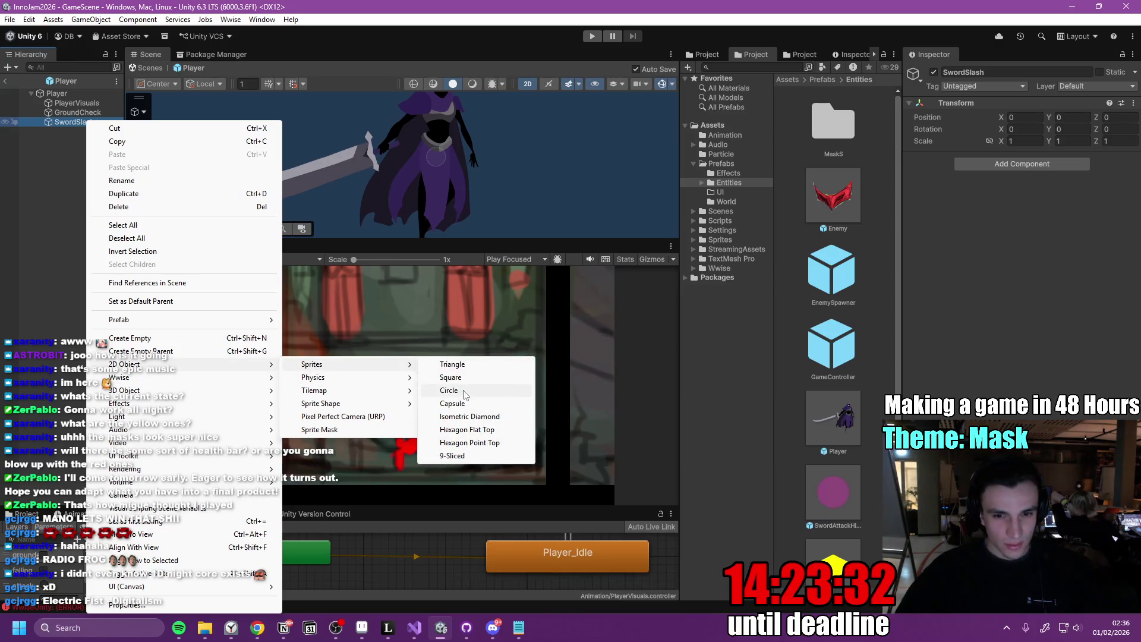
pyautogui.click(465, 391)
pyautogui.click(1051, 202)
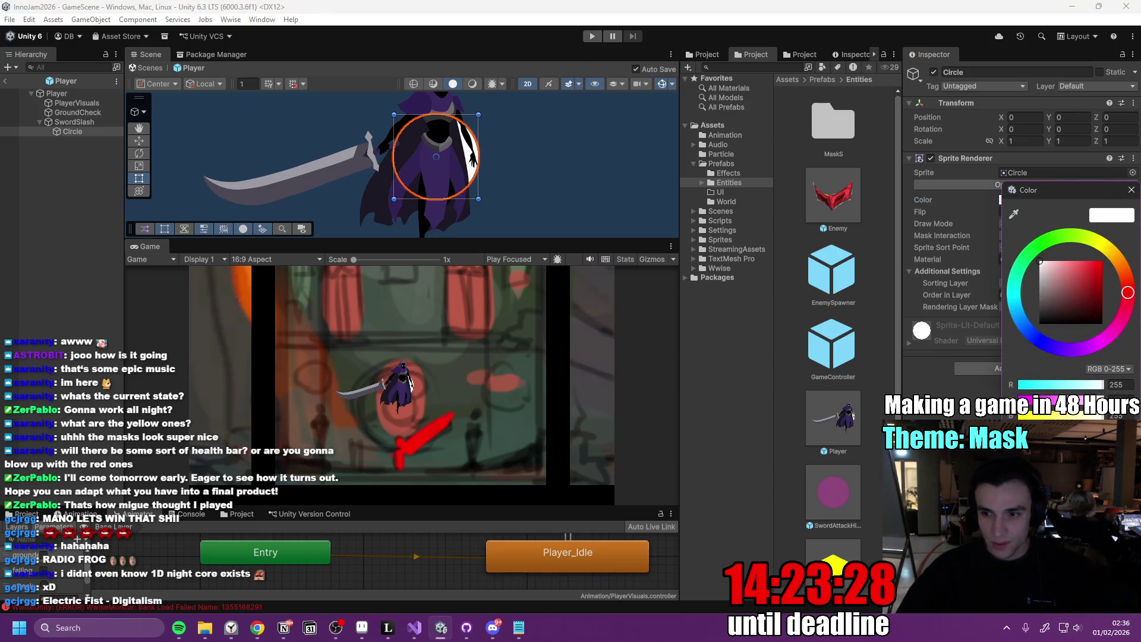
pyautogui.click(1130, 189)
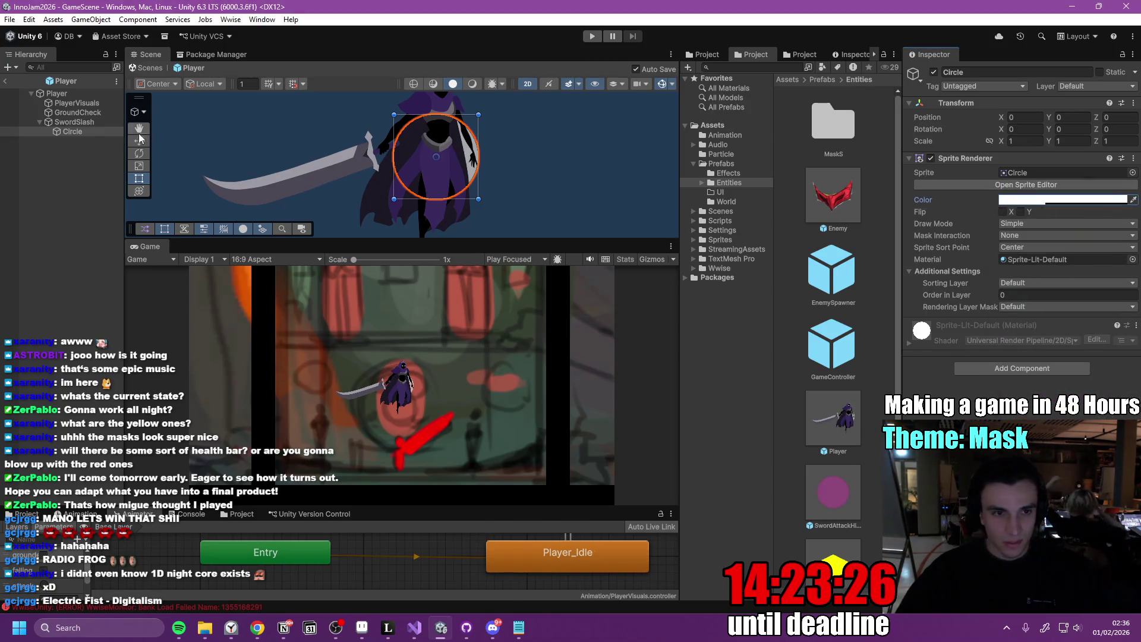
# Give the Circle a Circle Collider 2D set as a trigger
pyautogui.click(84, 132)
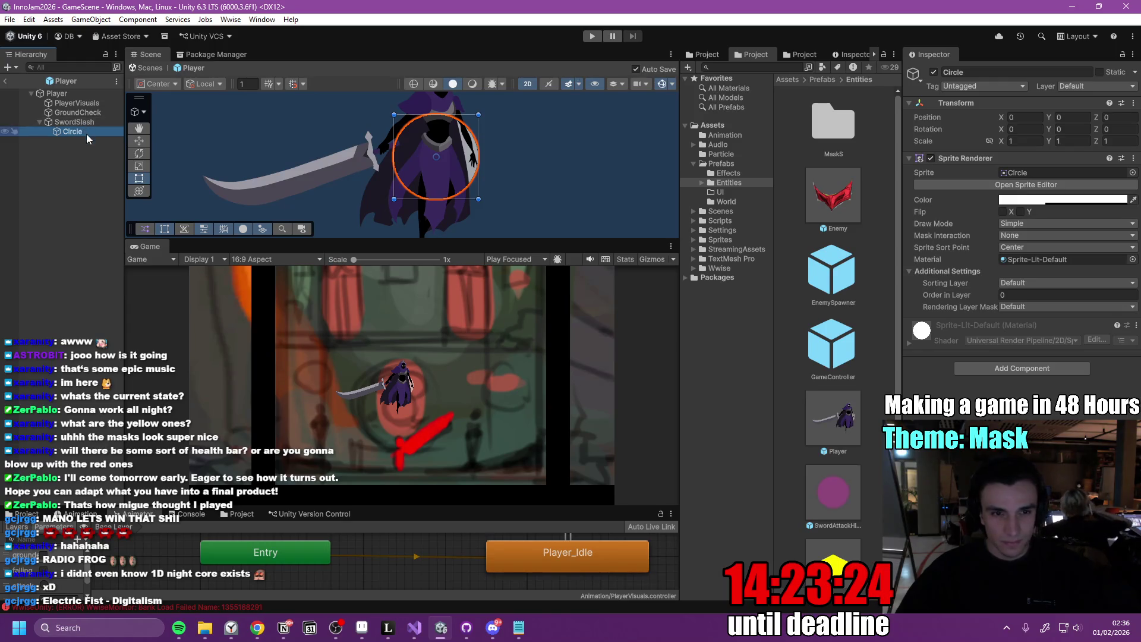
pyautogui.click(1010, 368)
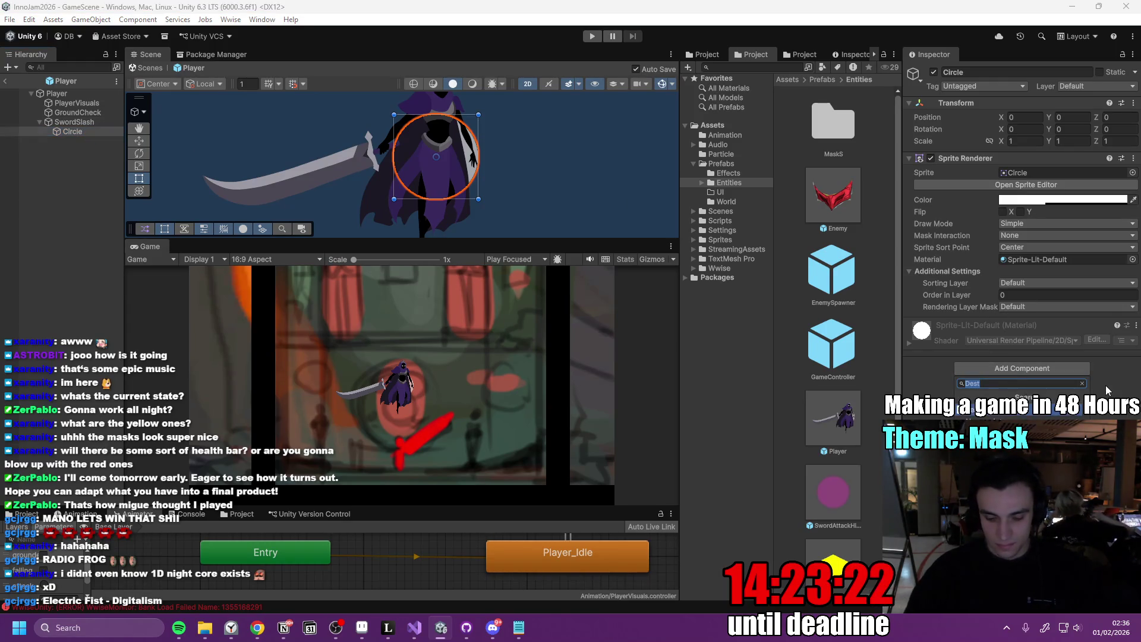
pyautogui.click(1010, 410)
pyautogui.click(911, 325)
pyautogui.click(1002, 365)
# Create a new tag named 'Slash' in the Tags and Layers settings
pyautogui.click(1009, 88)
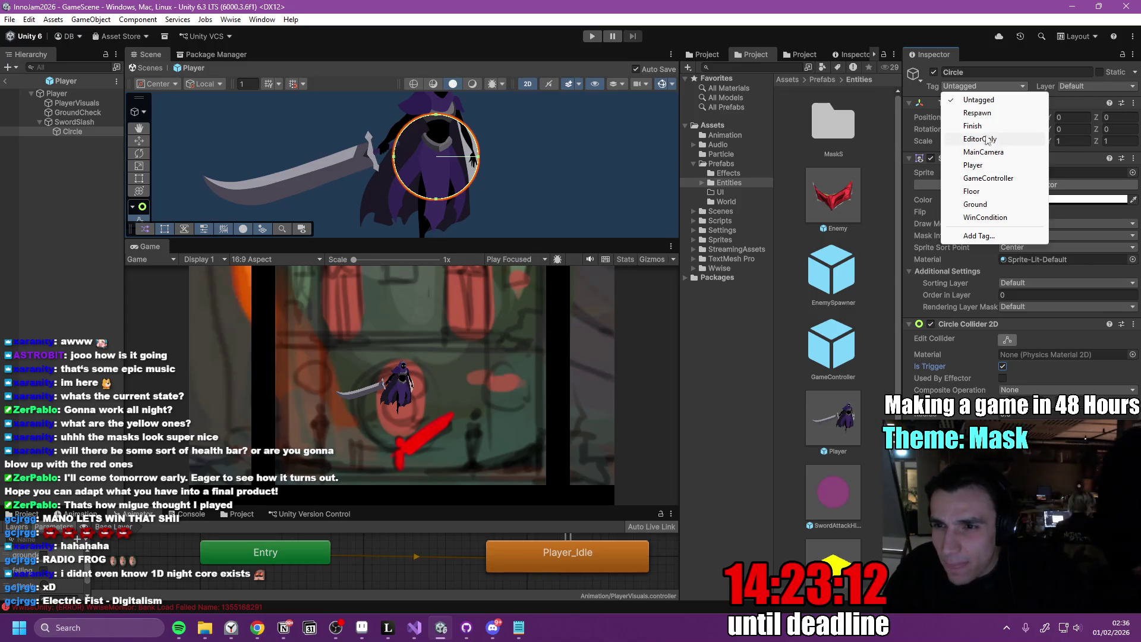
pyautogui.click(1079, 91)
pyautogui.click(1081, 88)
pyautogui.click(983, 86)
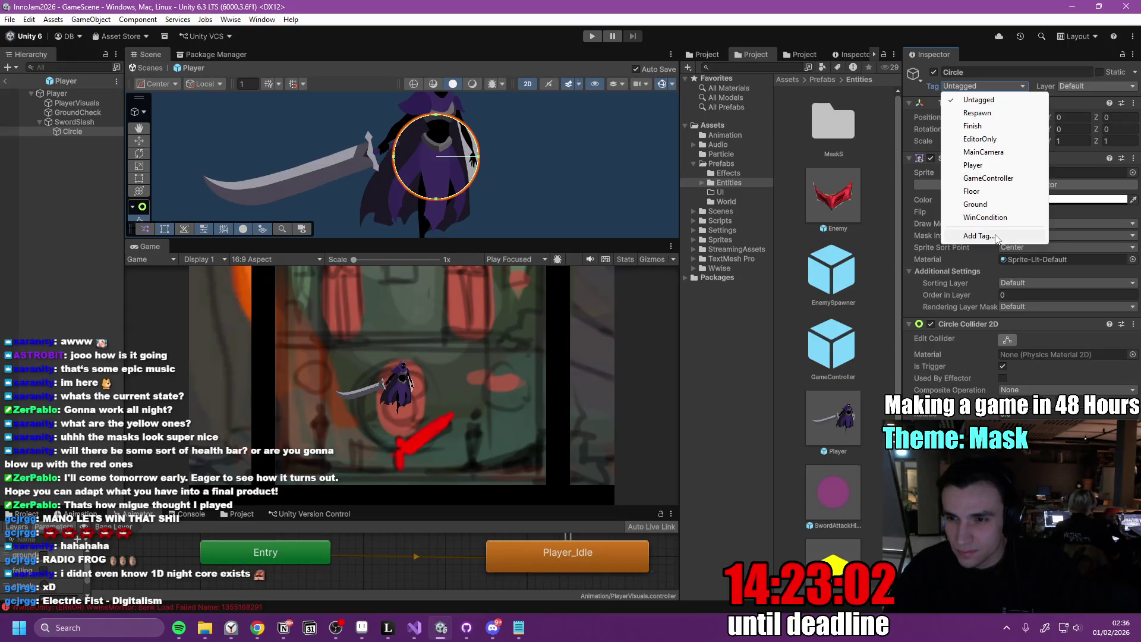
pyautogui.click(996, 237)
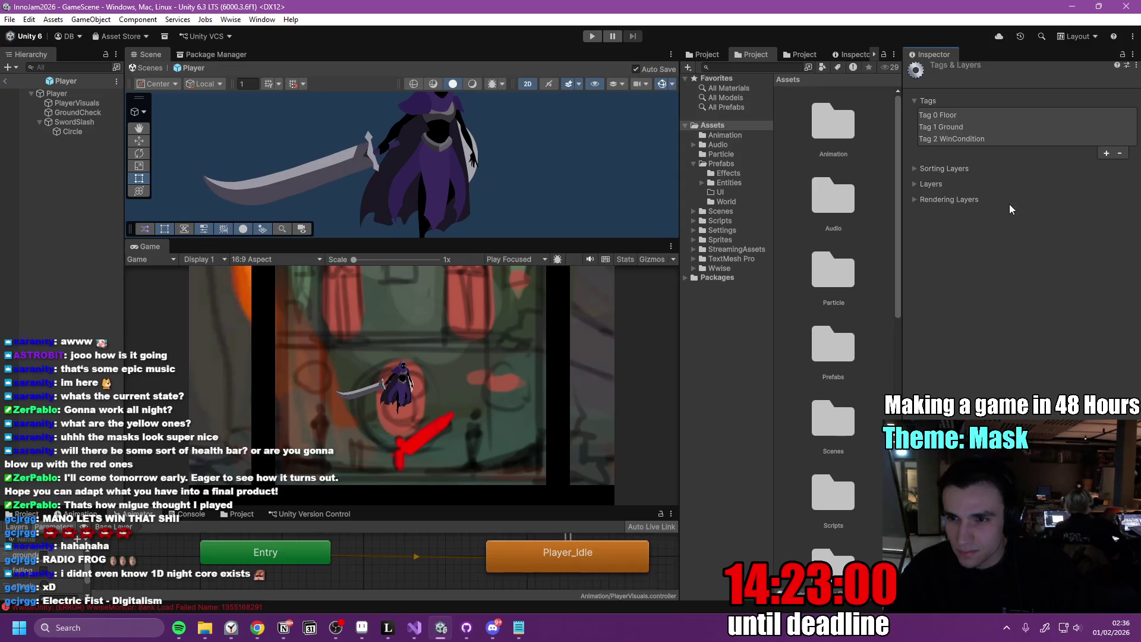
pyautogui.click(1105, 153)
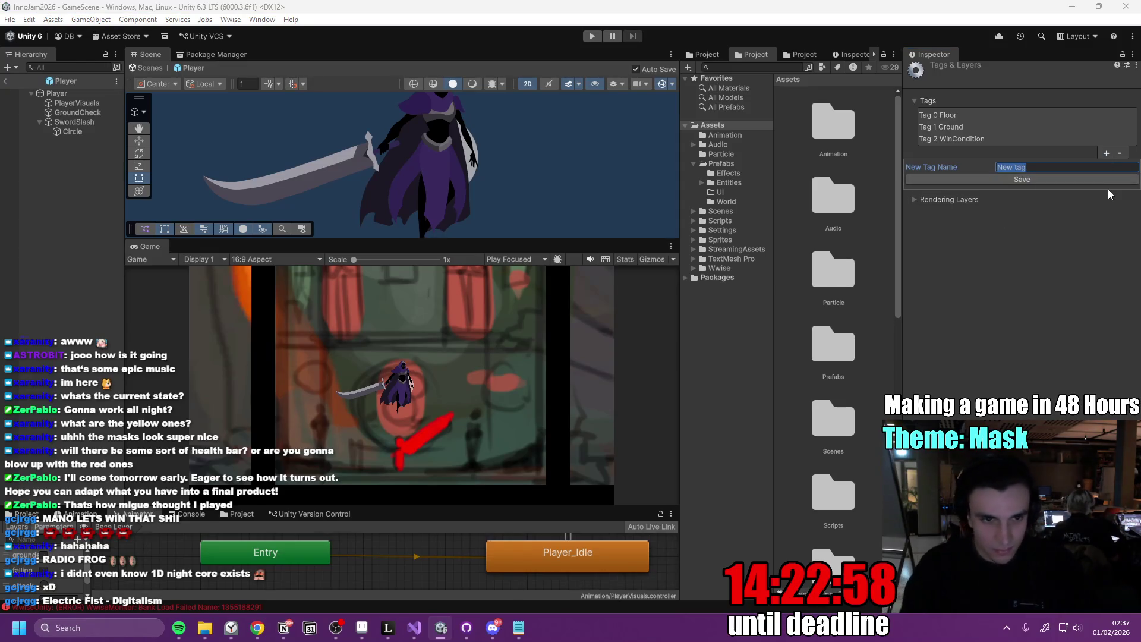
pyautogui.write('Swo')
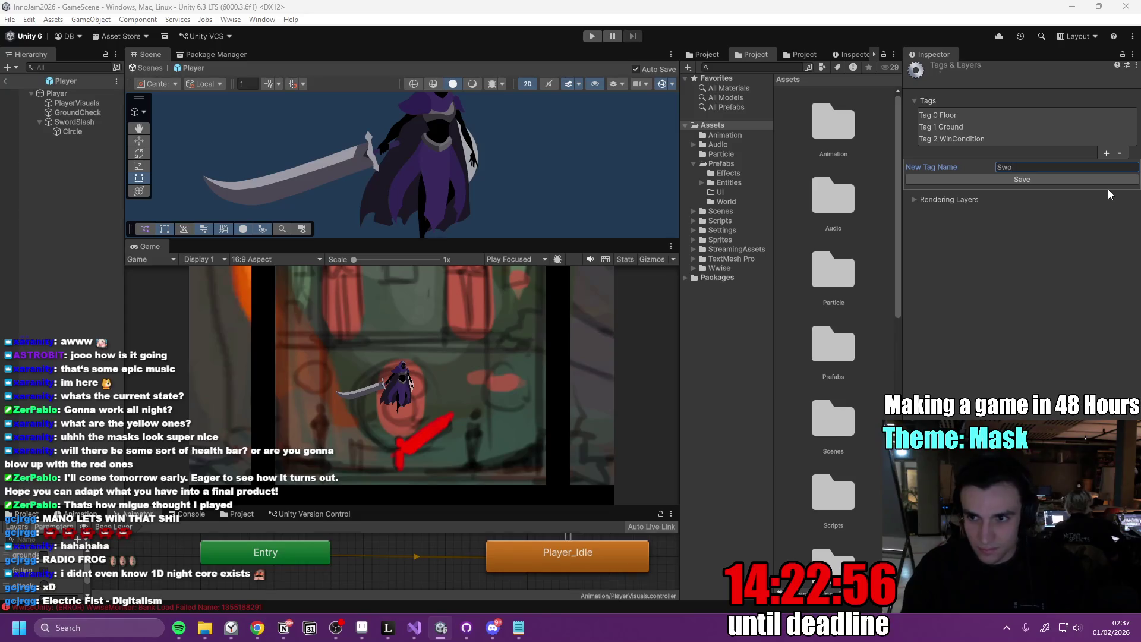
pyautogui.press('BackSpace')
pyautogui.press('BackSpace')
pyautogui.write('lash')
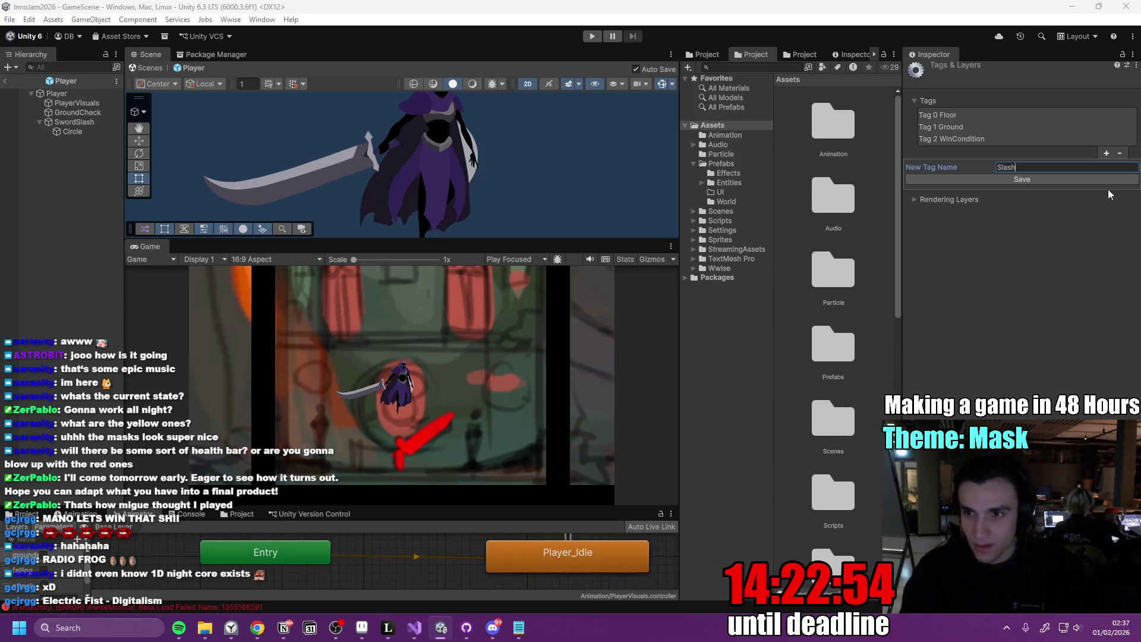
pyautogui.click(1046, 177)
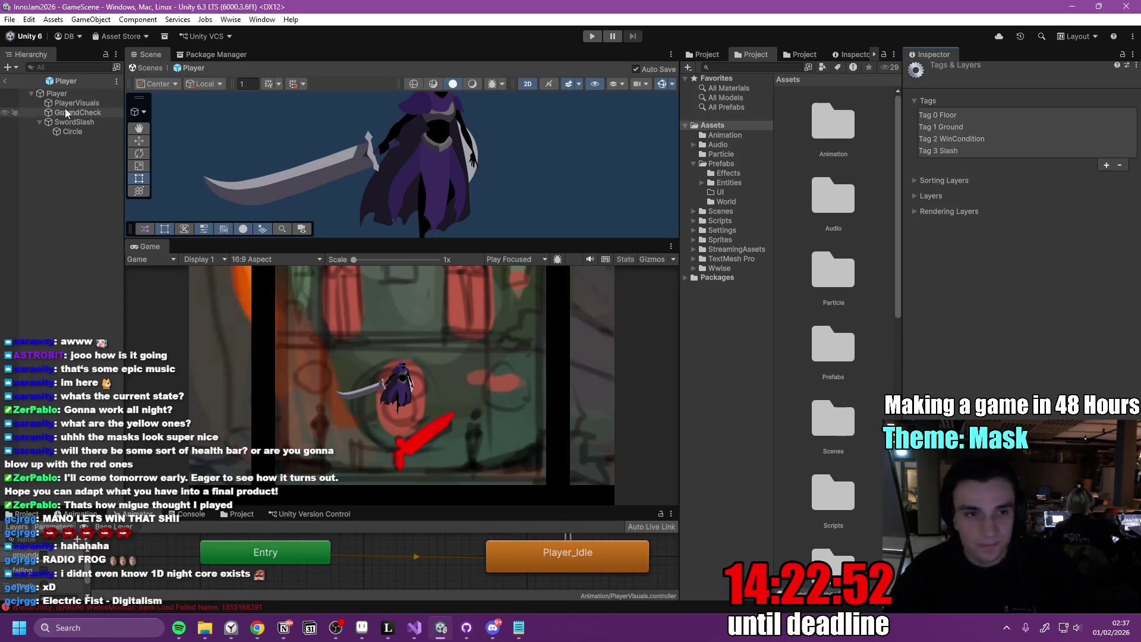
# Tag SwordSlash as Slash, keeping it on the Default layer
pyautogui.click(101, 135)
pyautogui.click(74, 122)
pyautogui.click(983, 86)
pyautogui.click(982, 230)
pyautogui.click(1088, 87)
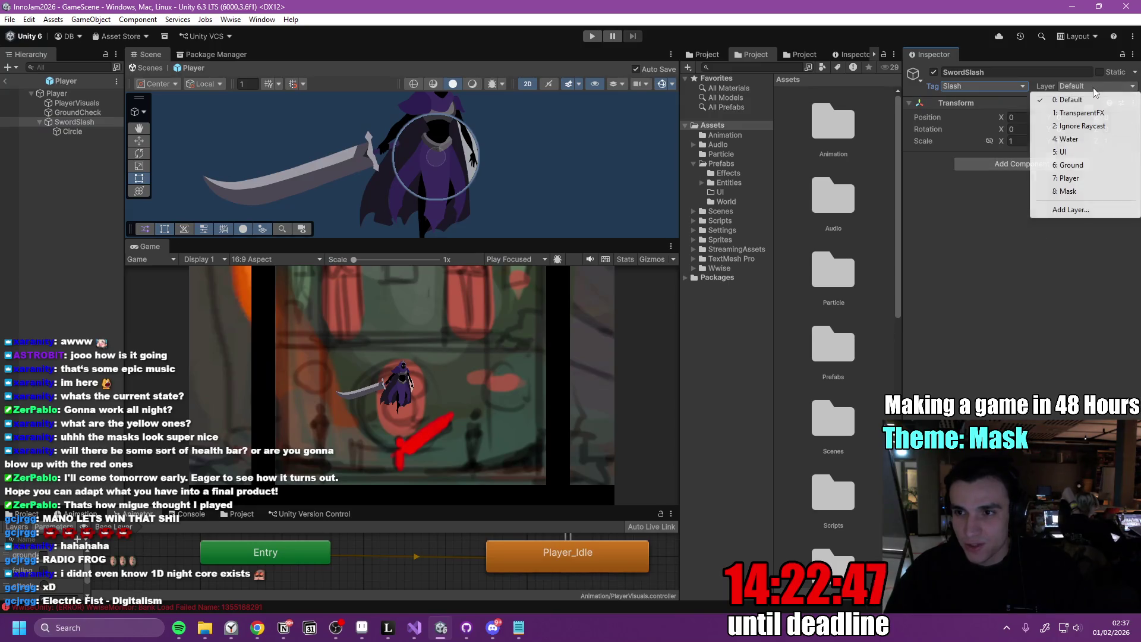
pyautogui.click(1002, 199)
# Rename the SwordSlash object to 'Slash'
pyautogui.click(81, 133)
pyautogui.click(84, 123)
pyautogui.click(83, 123)
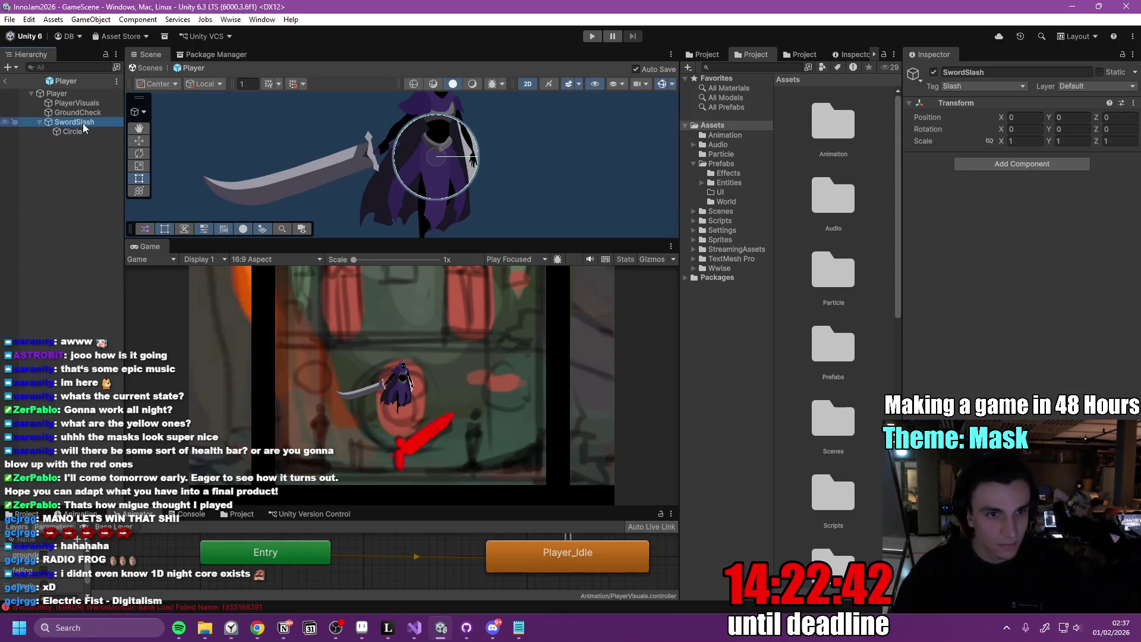
pyautogui.write('Slash')
pyautogui.press('Return')
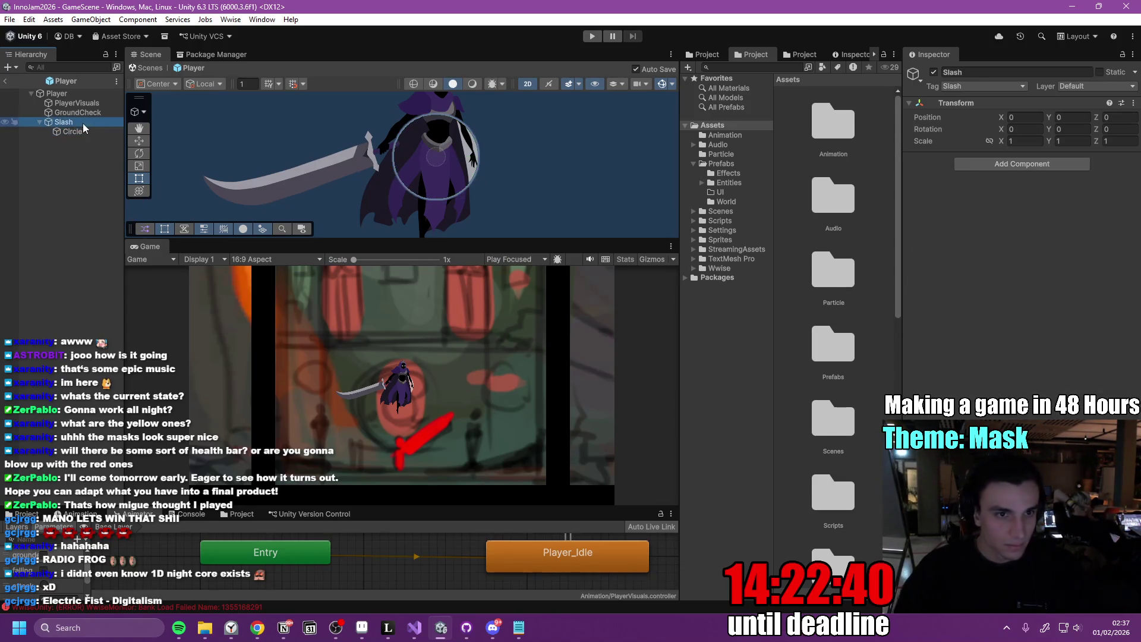
pyautogui.click(83, 122)
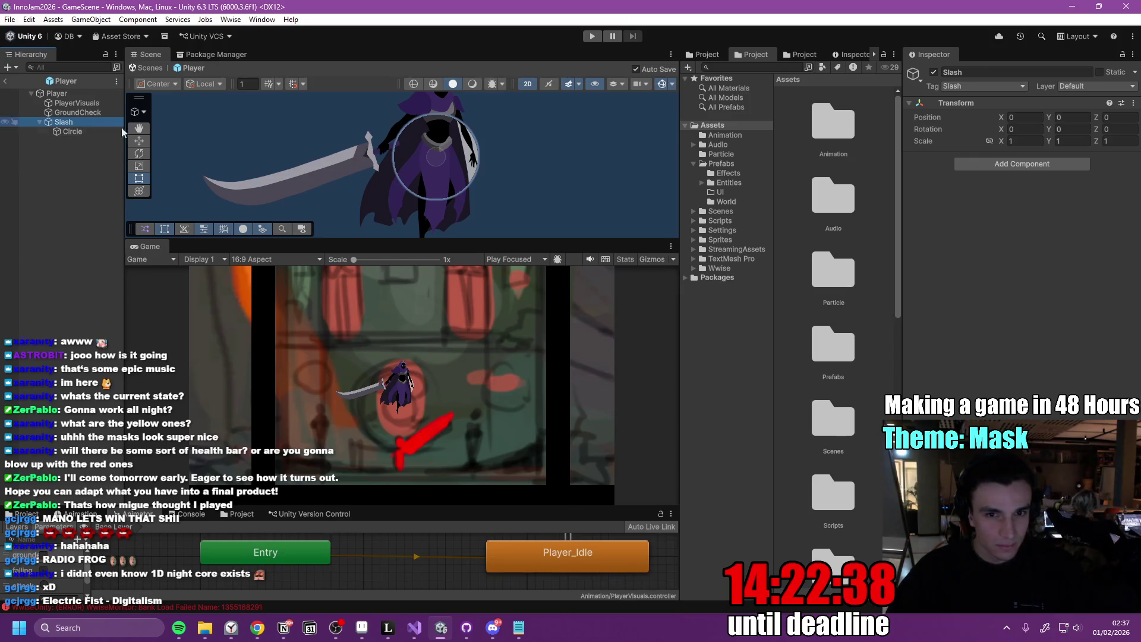
pyautogui.scroll(-3, 371, 155)
# Scale the Slash circle up to about 3.53 so it surrounds the knight
pyautogui.click(138, 166)
pyautogui.moveTo(402, 160); pyautogui.dragTo(534, 122)
pyautogui.scroll(-2, 419, 185)
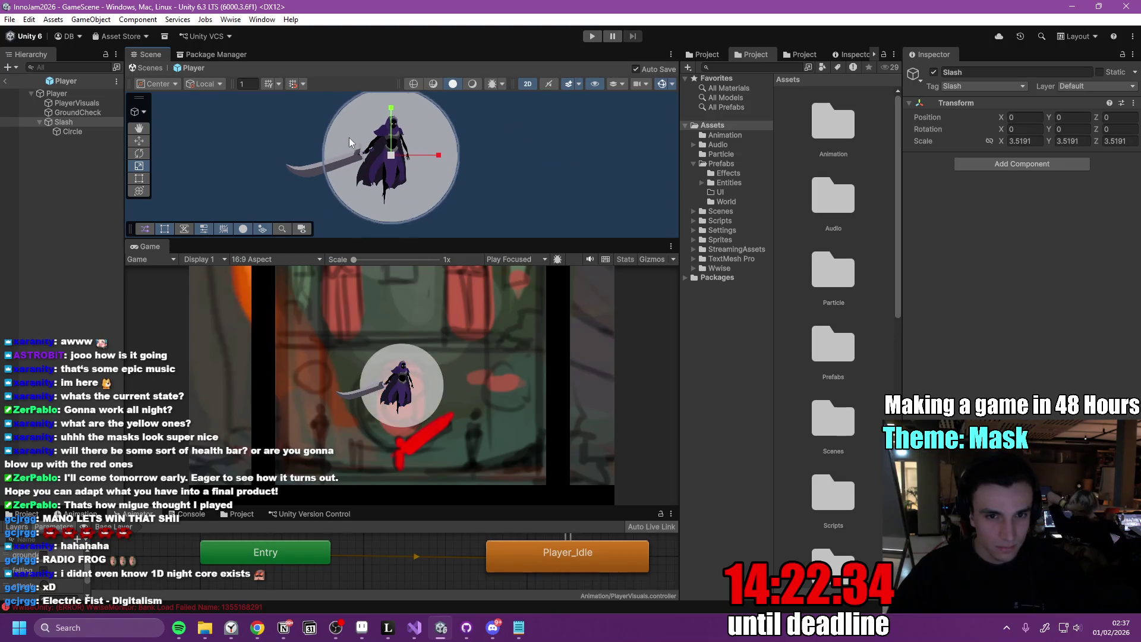
pyautogui.moveTo(423, 194)
pyautogui.mouseDown()
pyautogui.moveTo(456, 196)
pyautogui.moveTo(417, 201)
pyautogui.mouseUp()
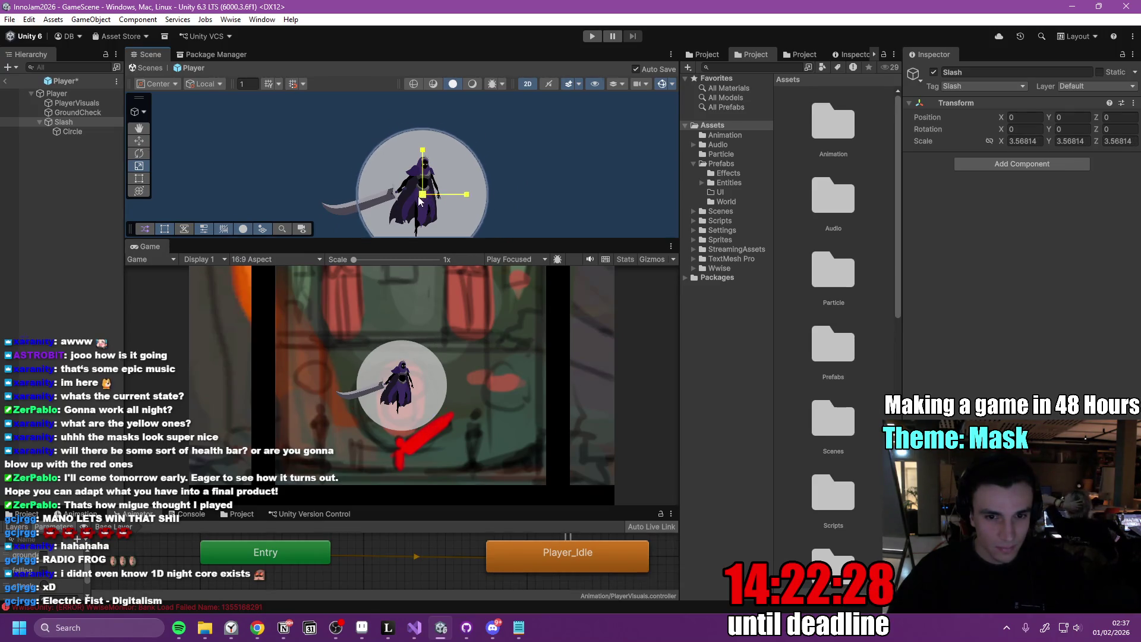
# Reopen the Player prefab and deactivate the Slash object
pyautogui.click(5, 81)
pyautogui.scroll(-2, 418, 177)
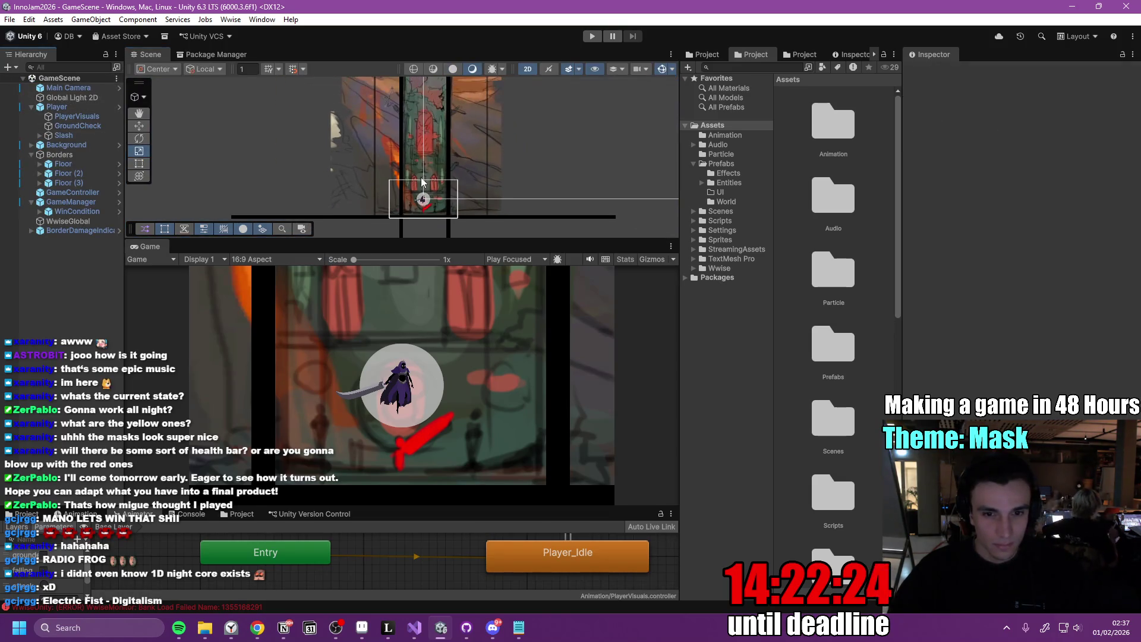
pyautogui.moveTo(903, 204); pyautogui.dragTo(956, 208)
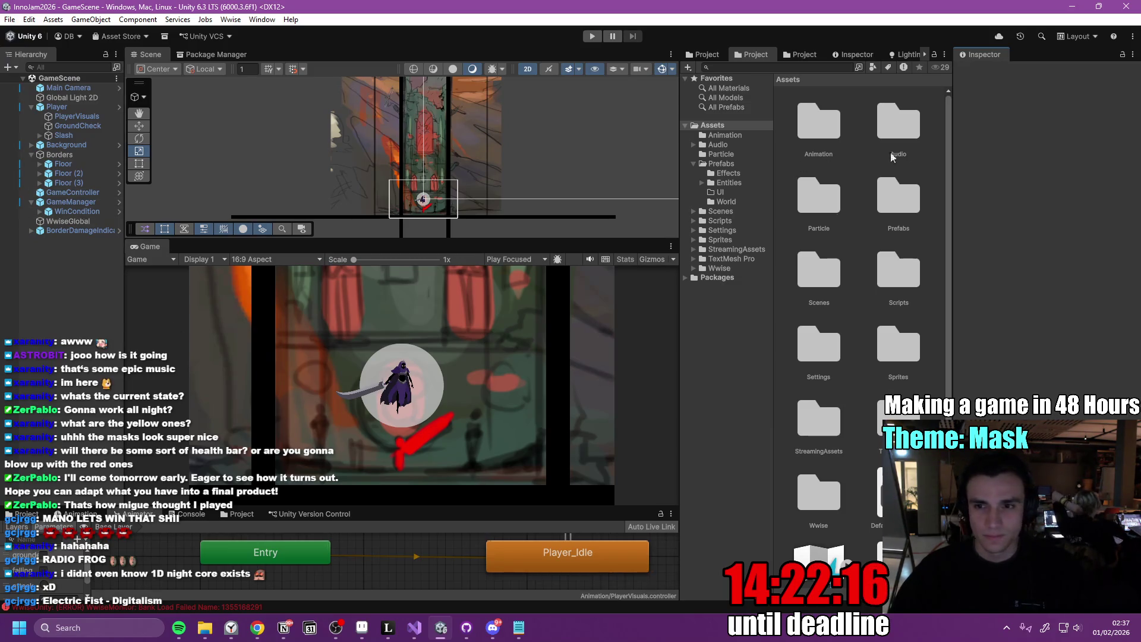
pyautogui.click(63, 135)
pyautogui.click(118, 107)
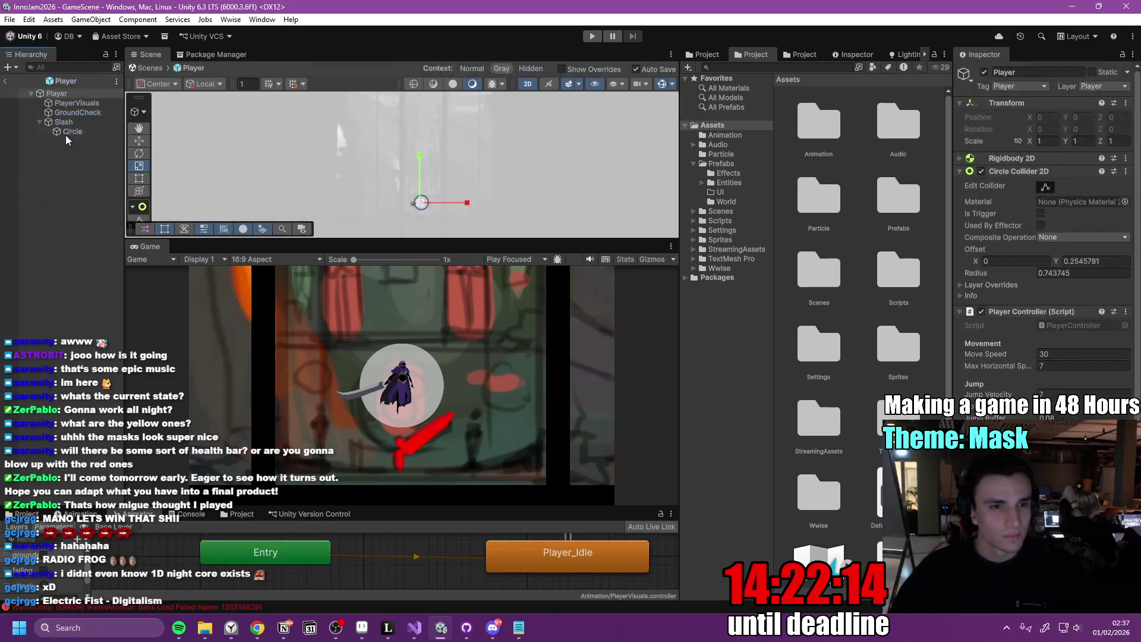
pyautogui.click(984, 72)
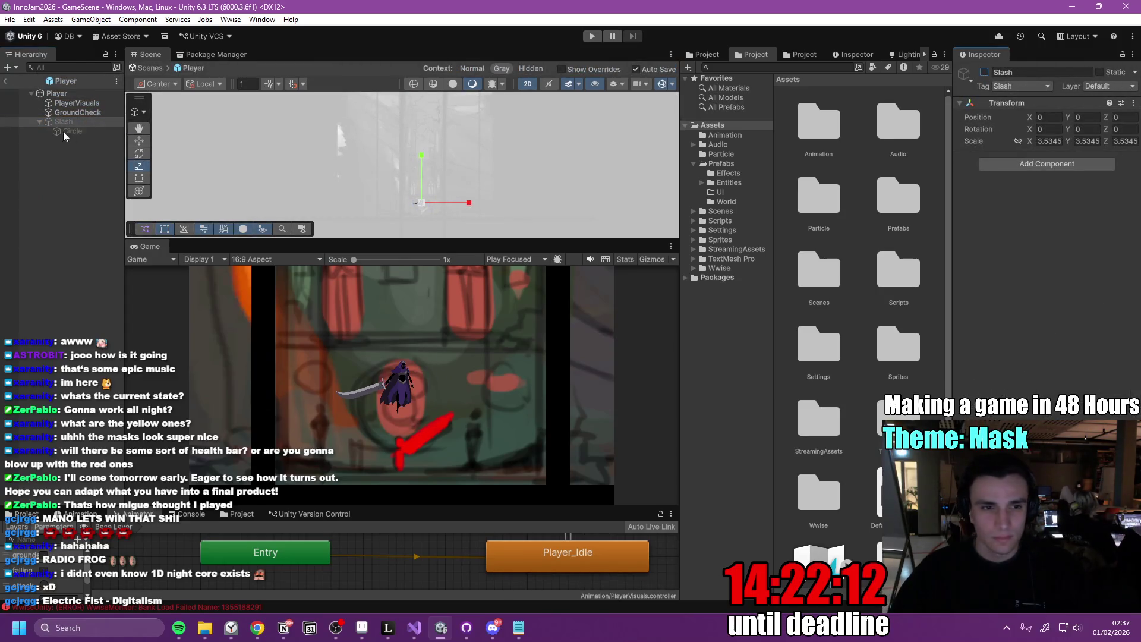
pyautogui.hotkey('alt', 'Tab')
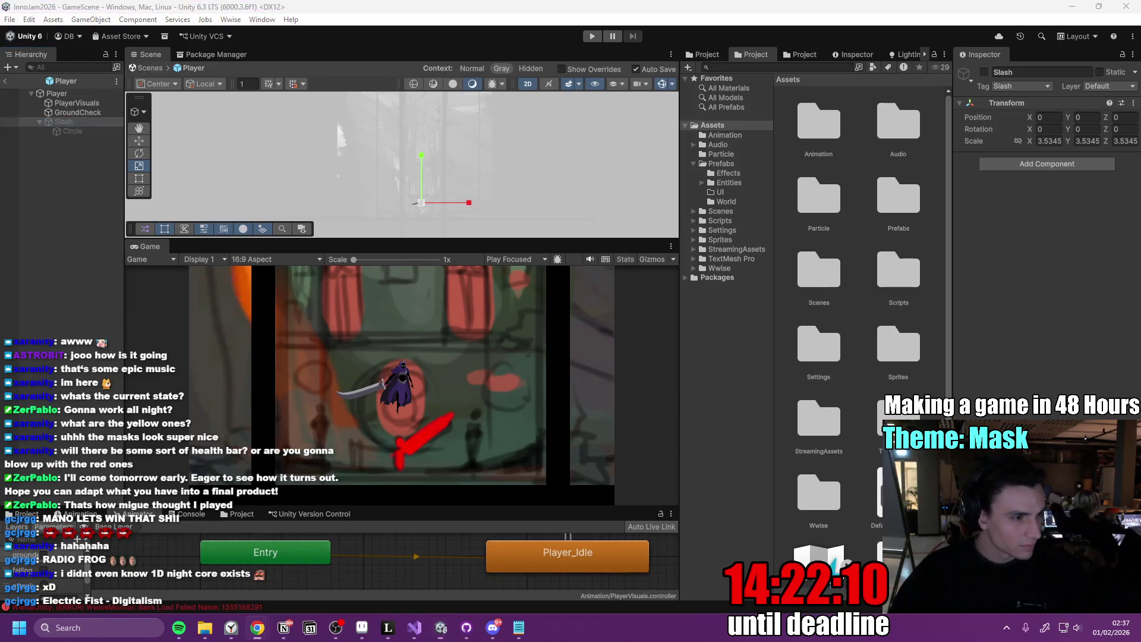
# Mark Double Jump done and extend the swoosh note about enabling and disabling a GameObject
pyautogui.click(283, 627)
pyautogui.click(341, 310)
pyautogui.moveTo(487, 357)
pyautogui.mouseDown()
pyautogui.moveTo(338, 333)
pyautogui.moveTo(353, 334)
pyautogui.mouseUp()
pyautogui.click(558, 360)
pyautogui.write('and di')
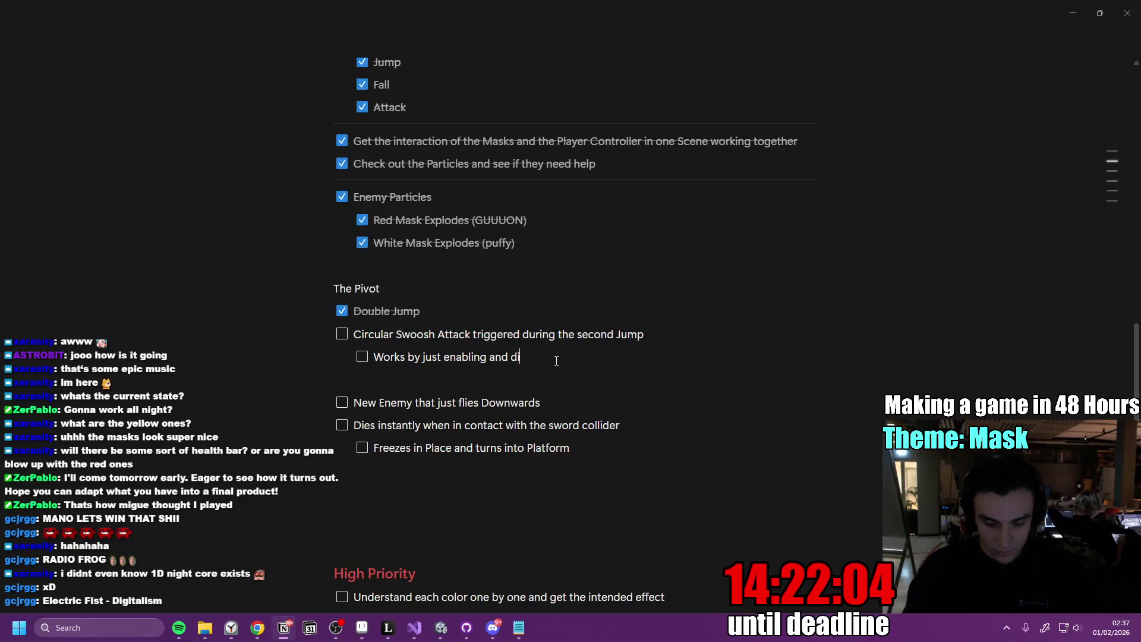
pyautogui.write('sabling a ')
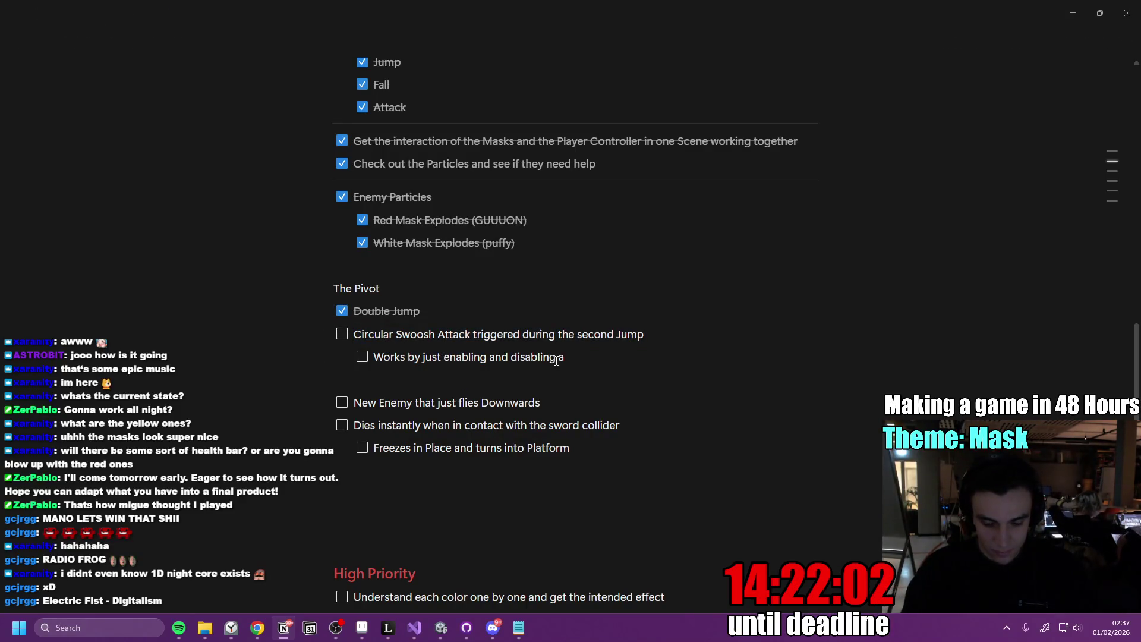
pyautogui.write('GameOb')
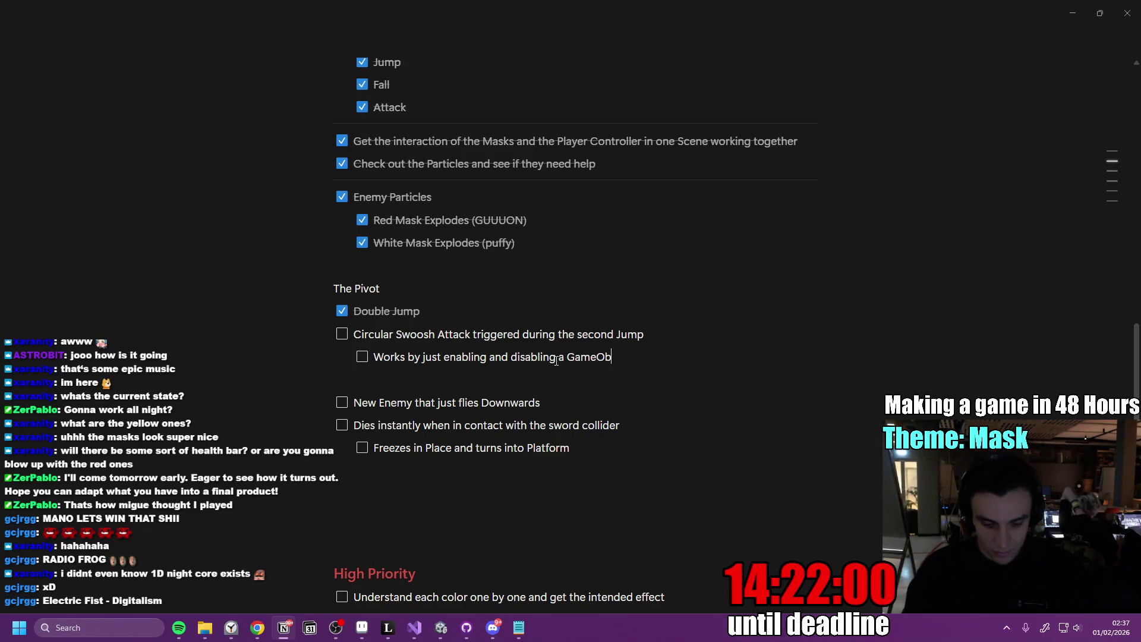
pyautogui.write('ject that')
pyautogui.write(' is a')
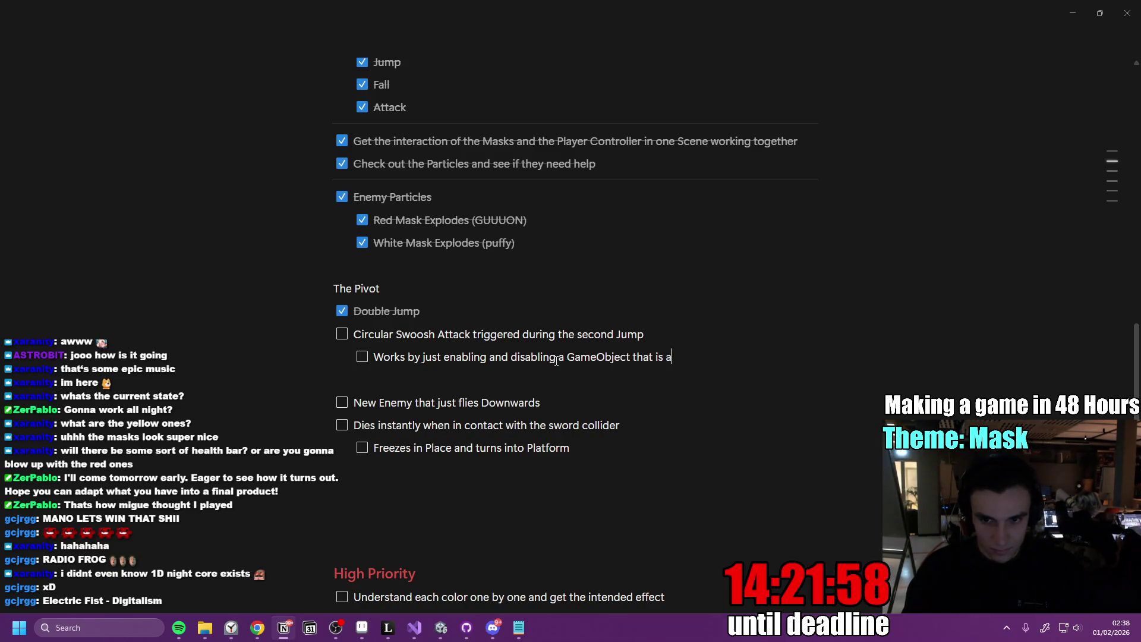
pyautogui.write(' child to the plaue')
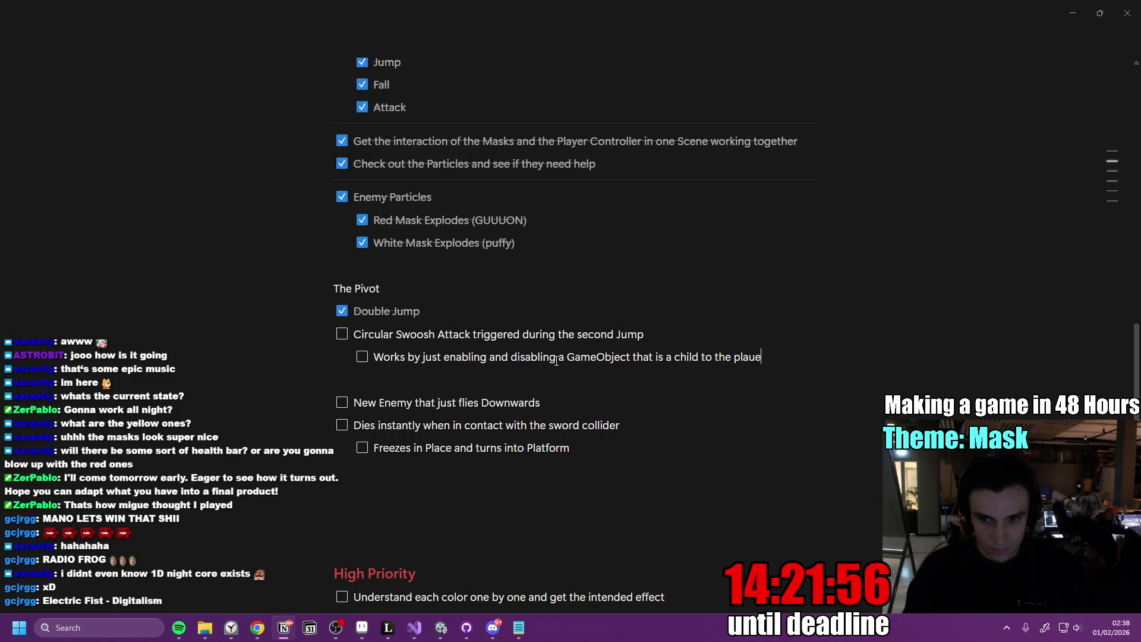
pyautogui.press('BackSpace')
pyautogui.press('BackSpace')
pyautogui.write('yer.')
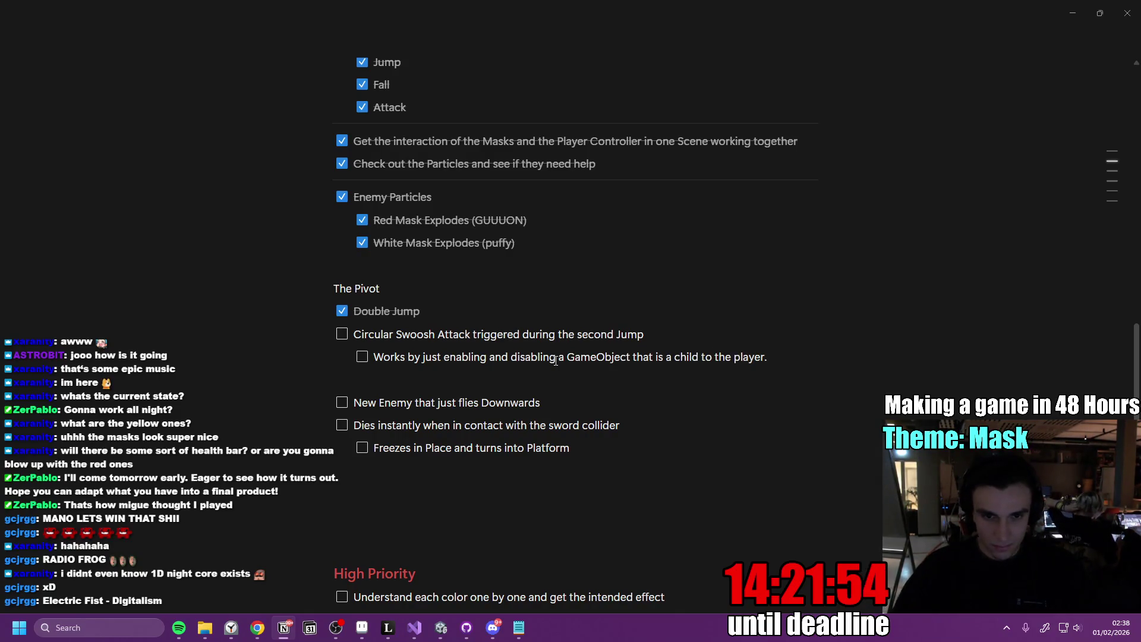
# Add a sub-item: 'I want control of the duration that the collider remains on for'
pyautogui.moveTo(772, 356); pyautogui.dragTo(353, 335)
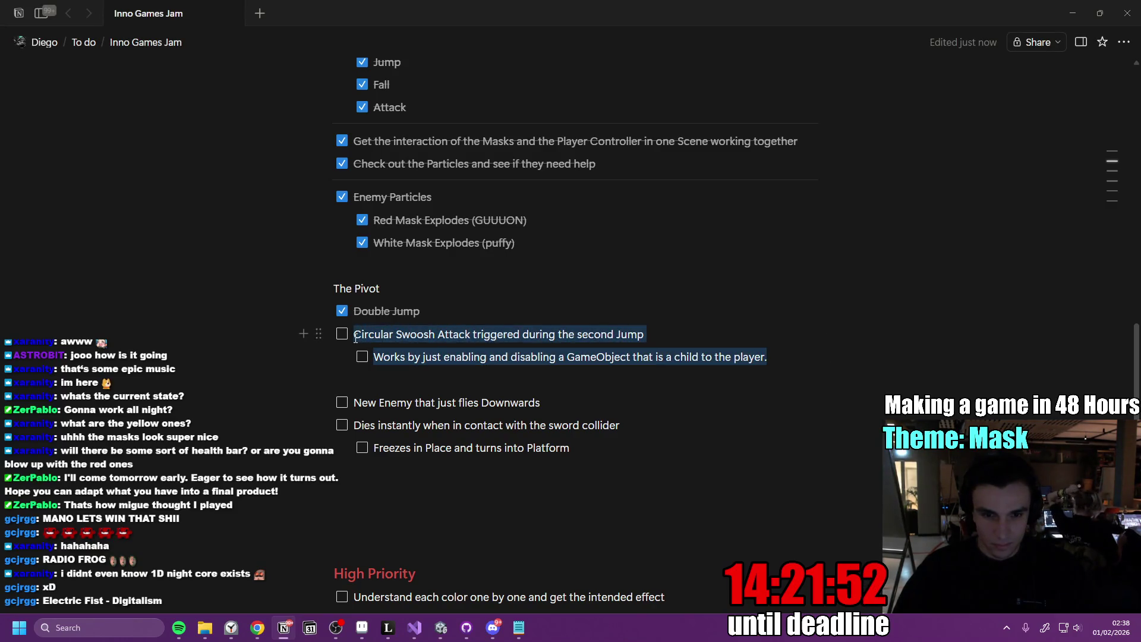
pyautogui.click(779, 359)
pyautogui.press('Return')
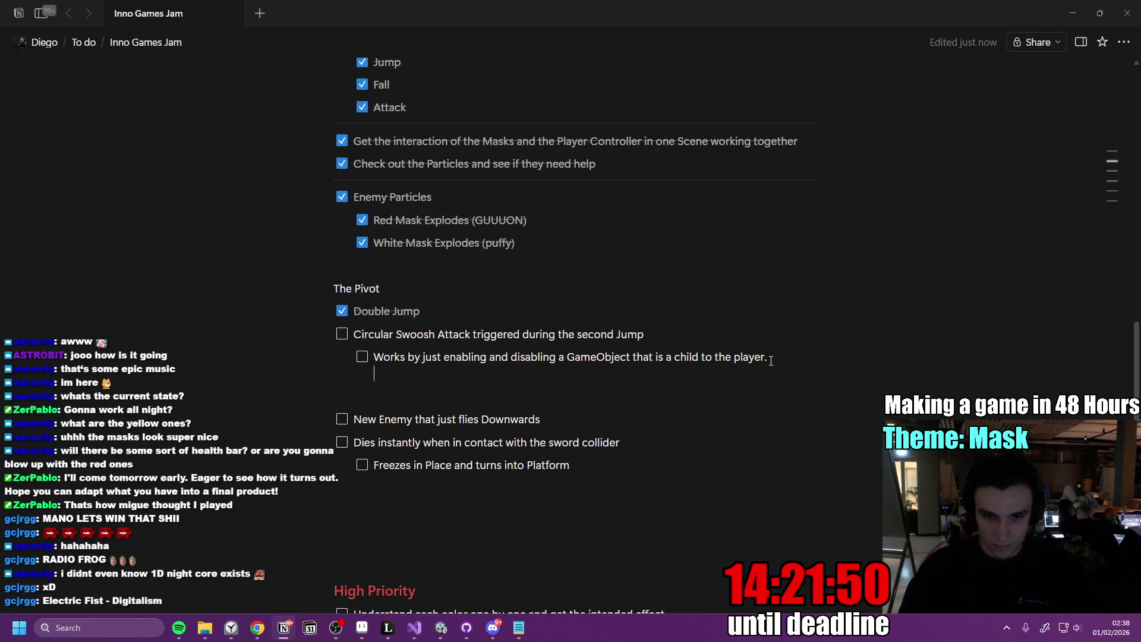
pyautogui.write('I wa')
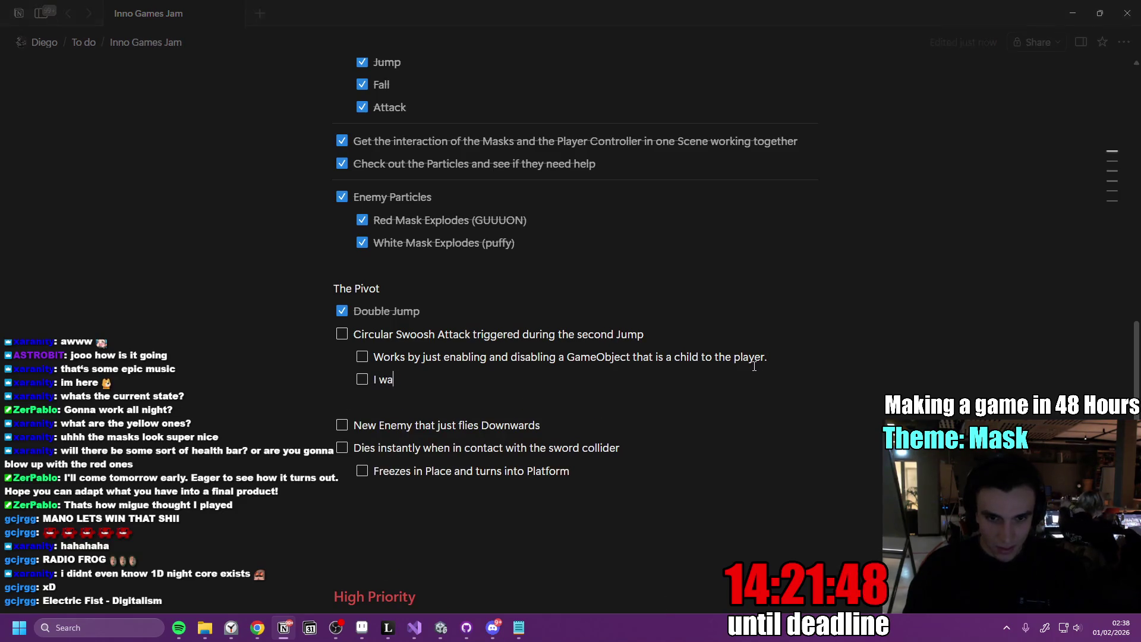
pyautogui.write('nt control of the ')
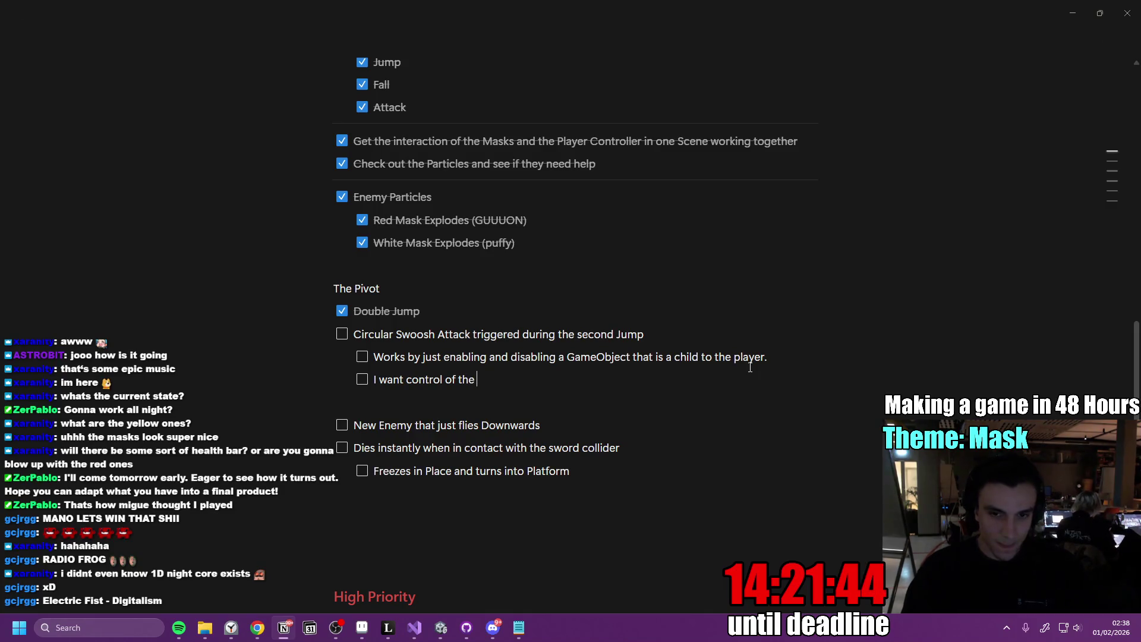
pyautogui.write('duration of the')
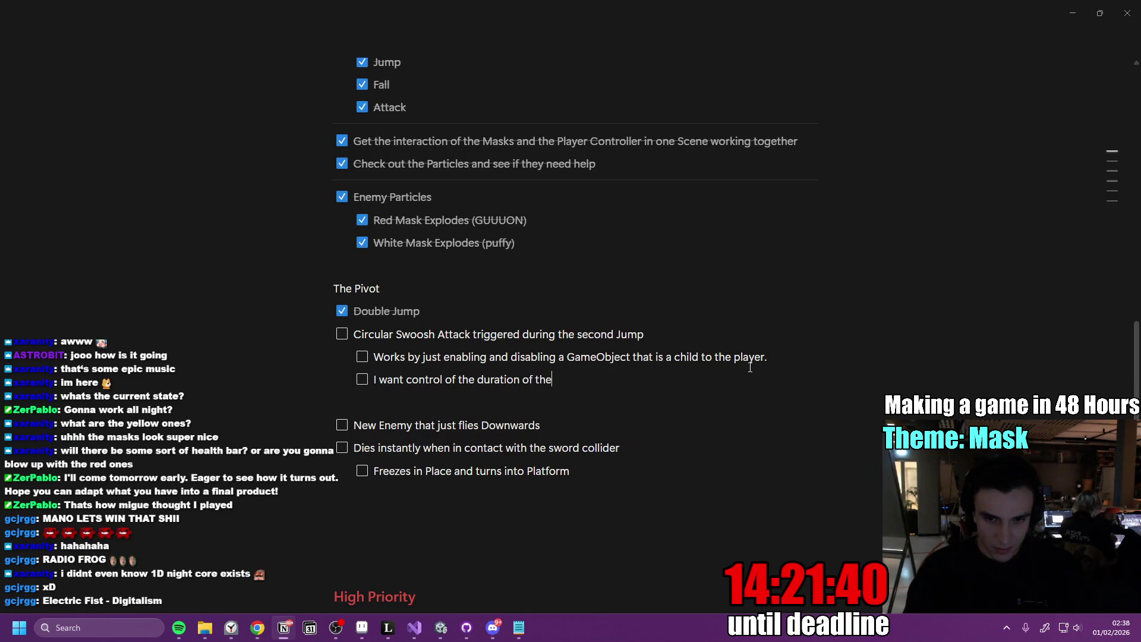
pyautogui.press('BackSpace')
pyautogui.press('BackSpace')
pyautogui.press('BackSpace')
pyautogui.press('BackSpace')
pyautogui.press('BackSpace')
pyautogui.press('BackSpace')
pyautogui.write('that the c')
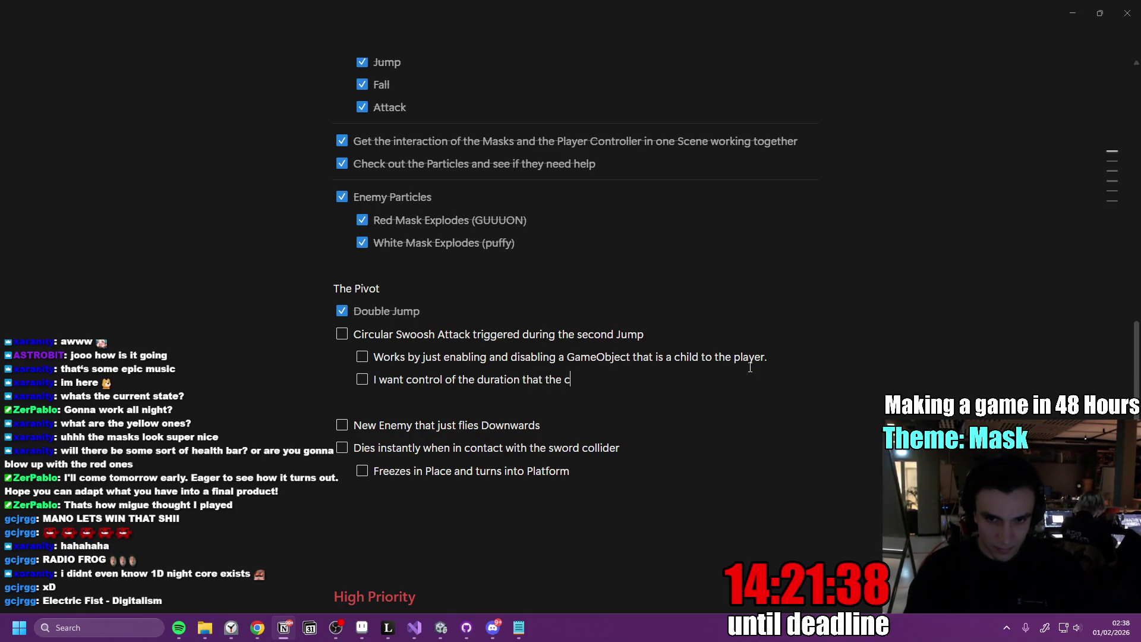
pyautogui.write('ollider remains ')
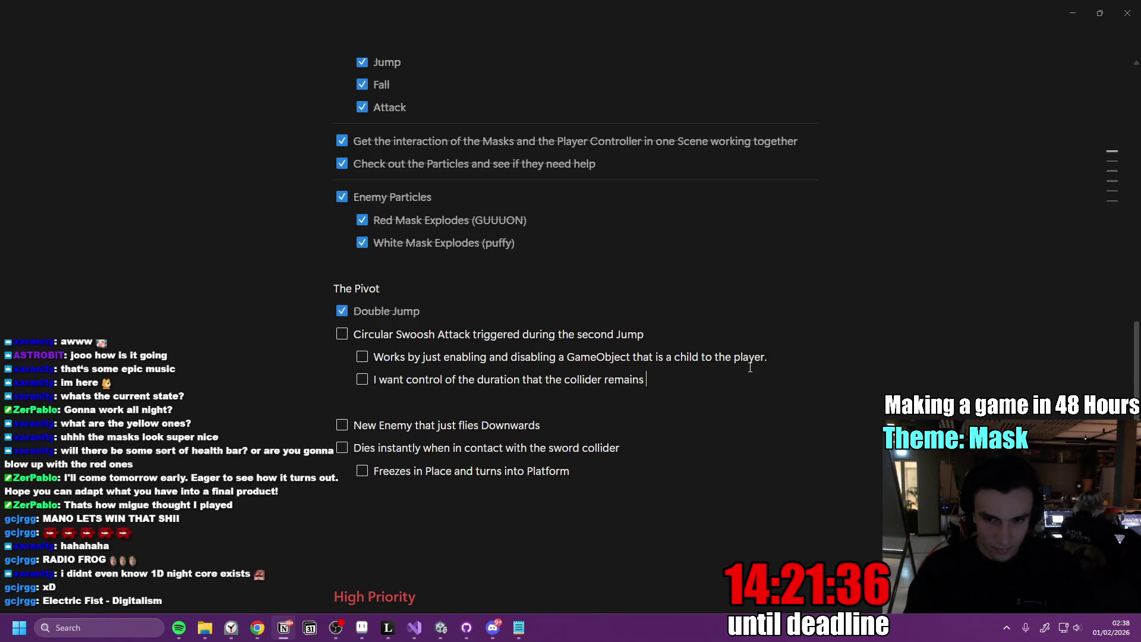
pyautogui.write('on for')
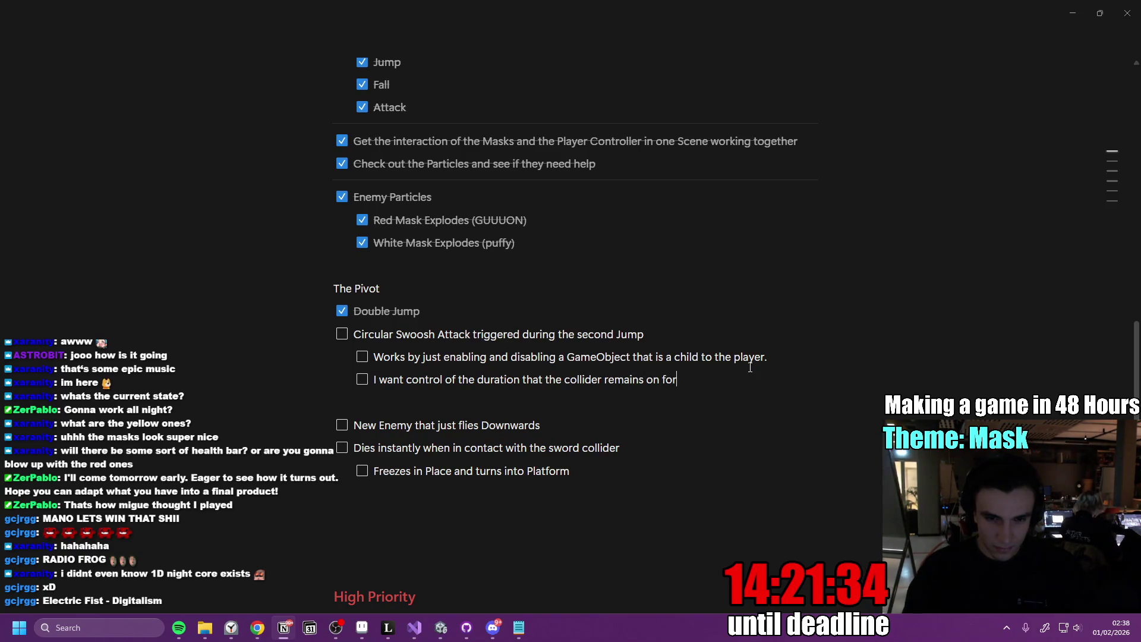
pyautogui.moveTo(678, 380)
pyautogui.mouseDown()
pyautogui.moveTo(369, 359)
pyautogui.moveTo(355, 341)
pyautogui.mouseUp()
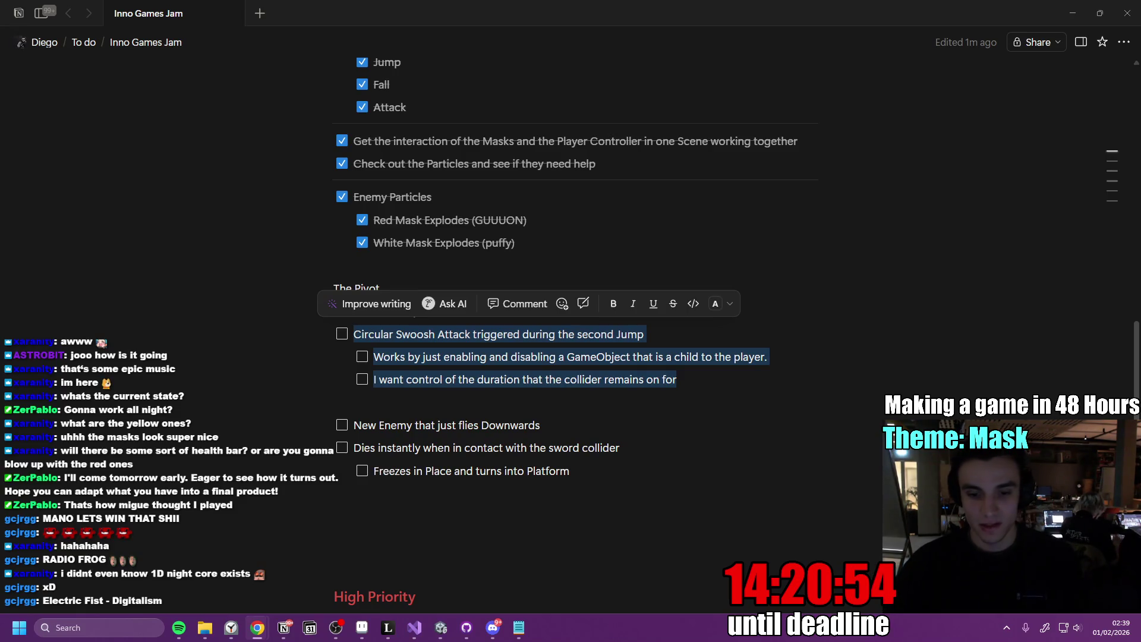
# Make the Scene view taller and activate Slash so a pale circle surrounds the knight
pyautogui.click(440, 627)
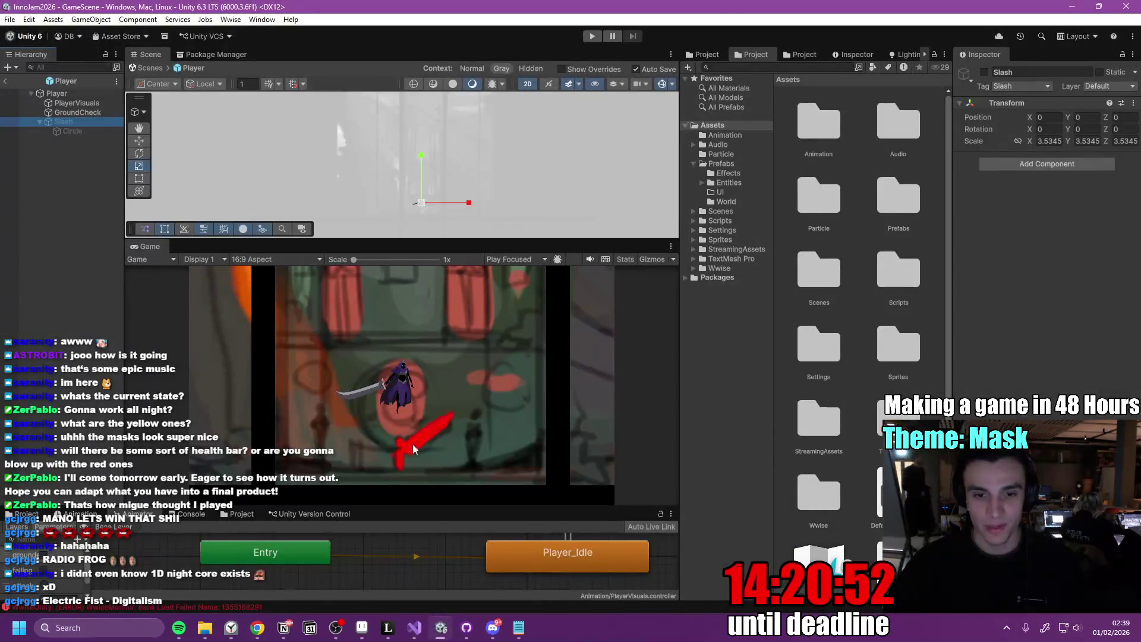
pyautogui.moveTo(412, 239); pyautogui.dragTo(412, 273)
pyautogui.click(984, 72)
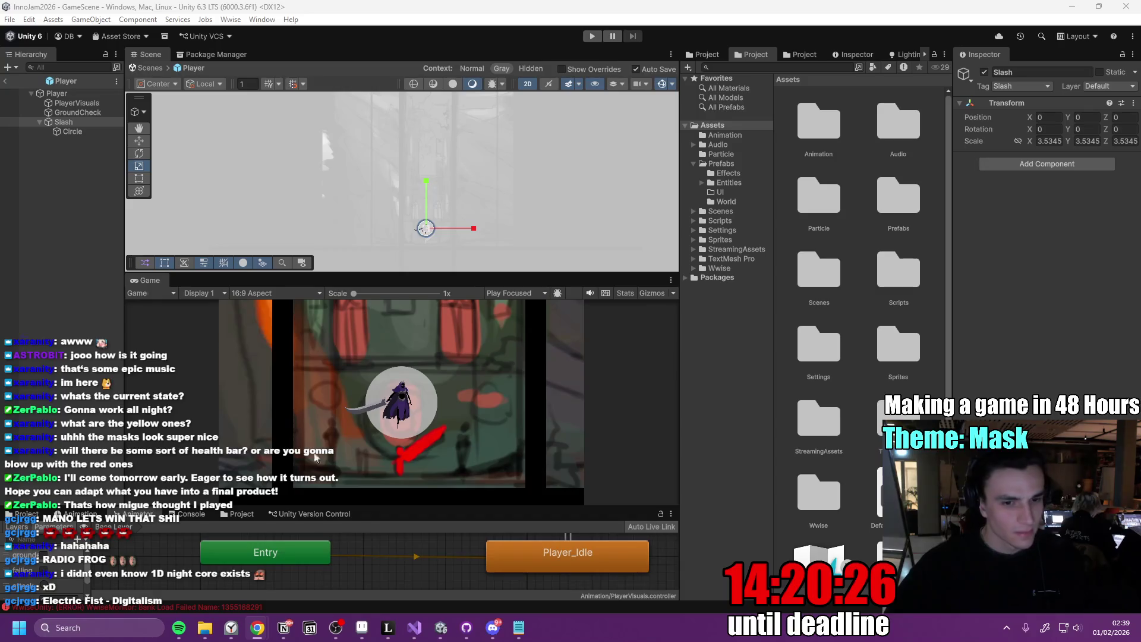
pyautogui.click(414, 630)
# Replace the entire PlayerController.cs script with the new pasted code and save it
pyautogui.click(420, 335)
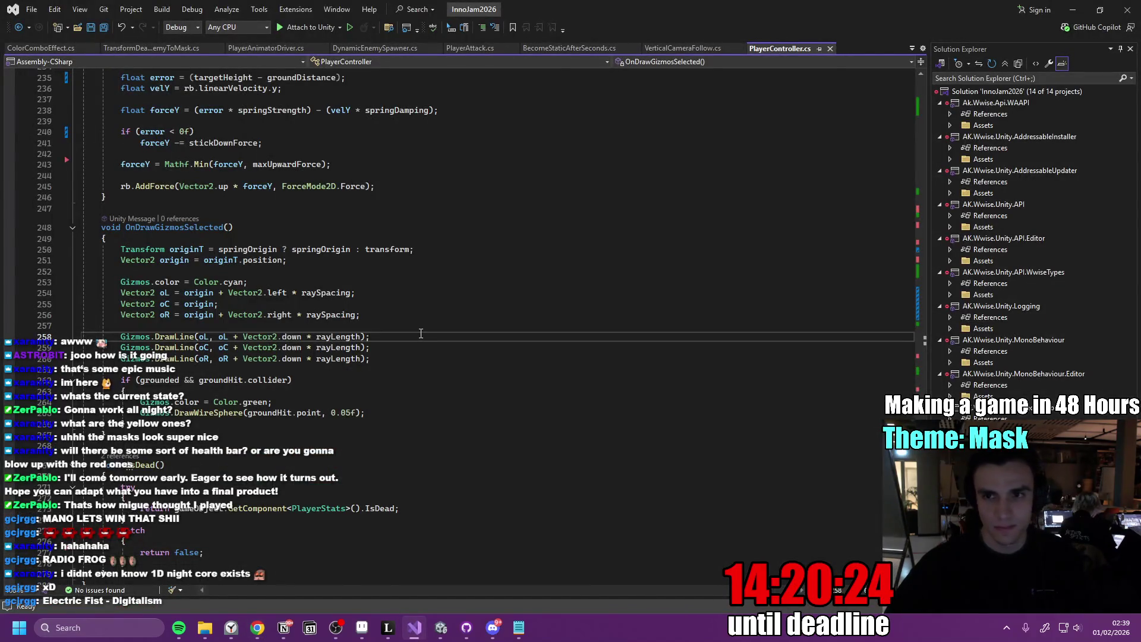
pyautogui.hotkey('ctrl', 'a')
pyautogui.hotkey('ctrl', 'v')
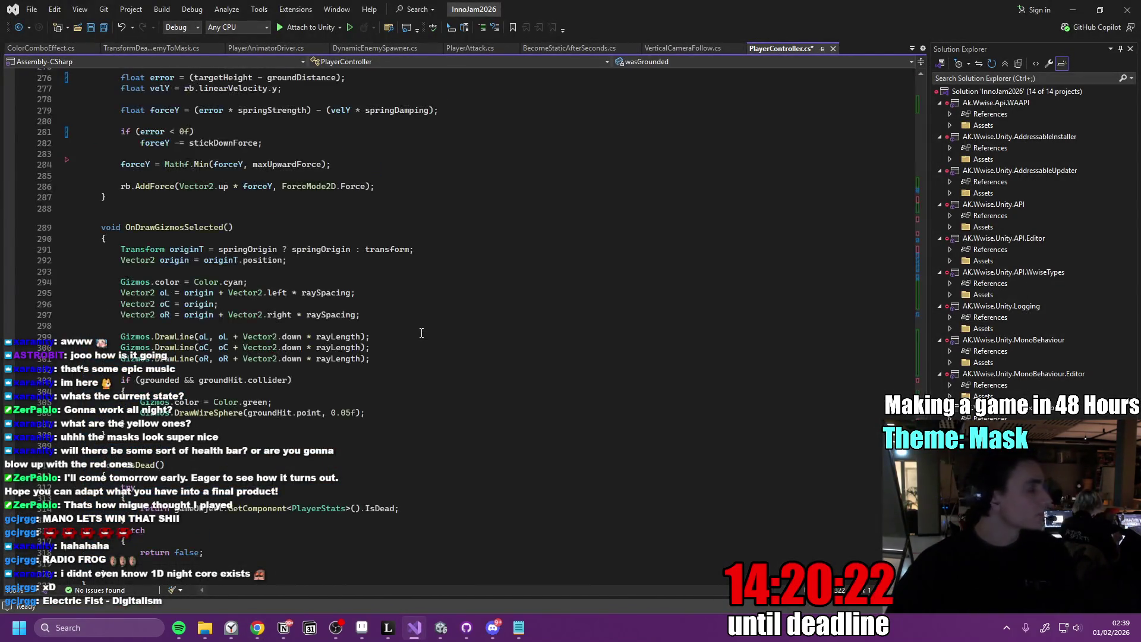
pyautogui.click(421, 332)
pyautogui.hotkey('ctrl', 's')
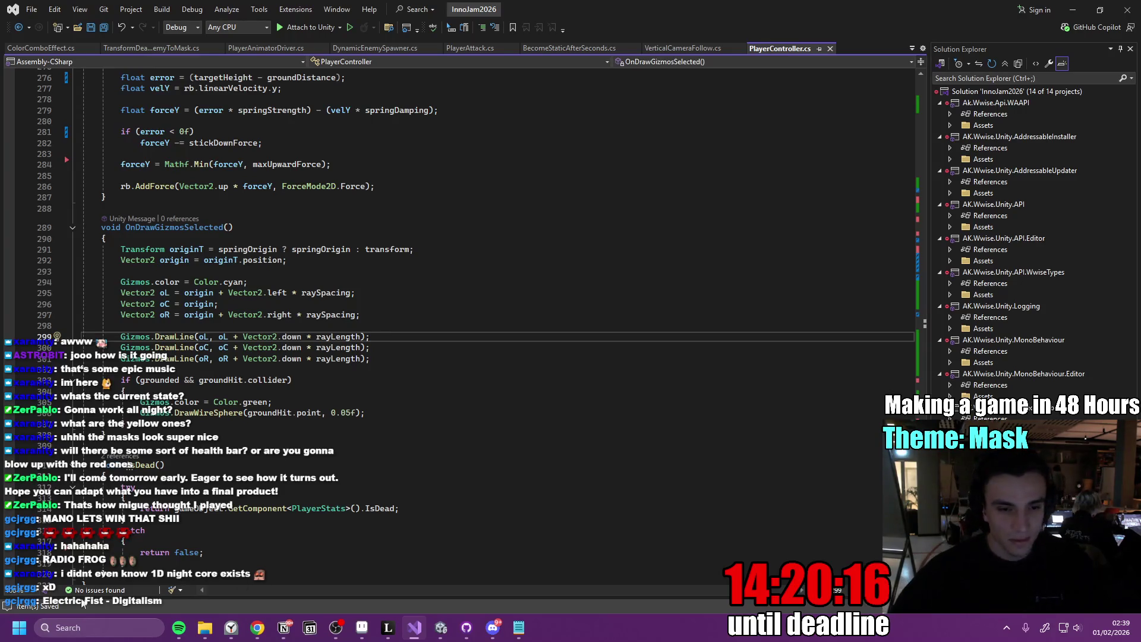
# Briefly search for the WhatsApp app, then return to the Unity editor
pyautogui.moveTo(441, 627)
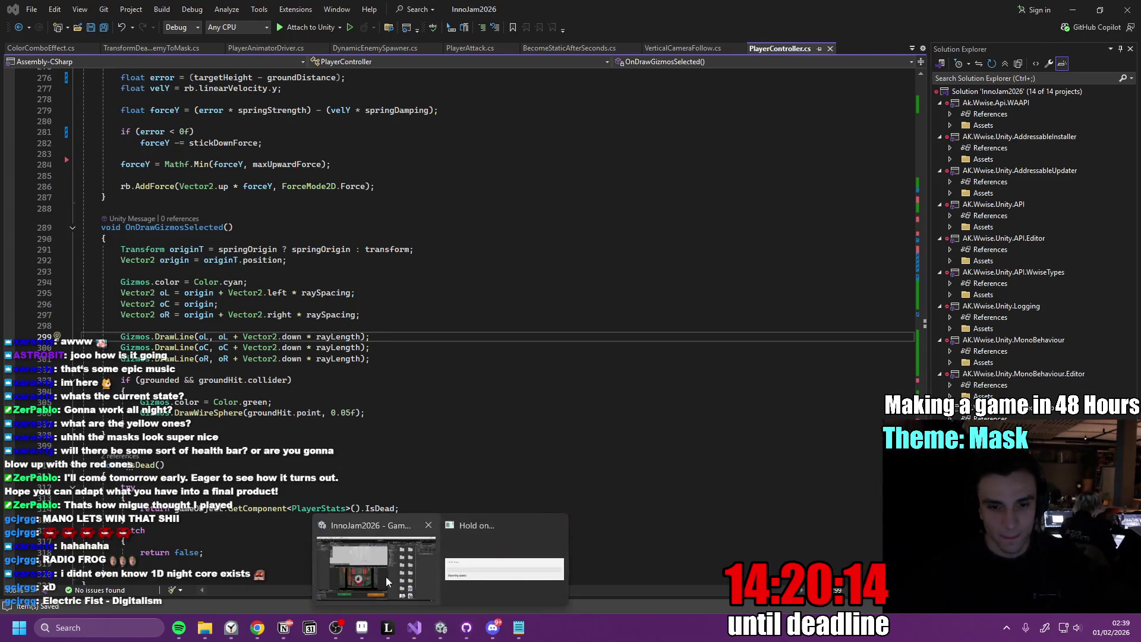
pyautogui.click(385, 576)
pyautogui.click(415, 627)
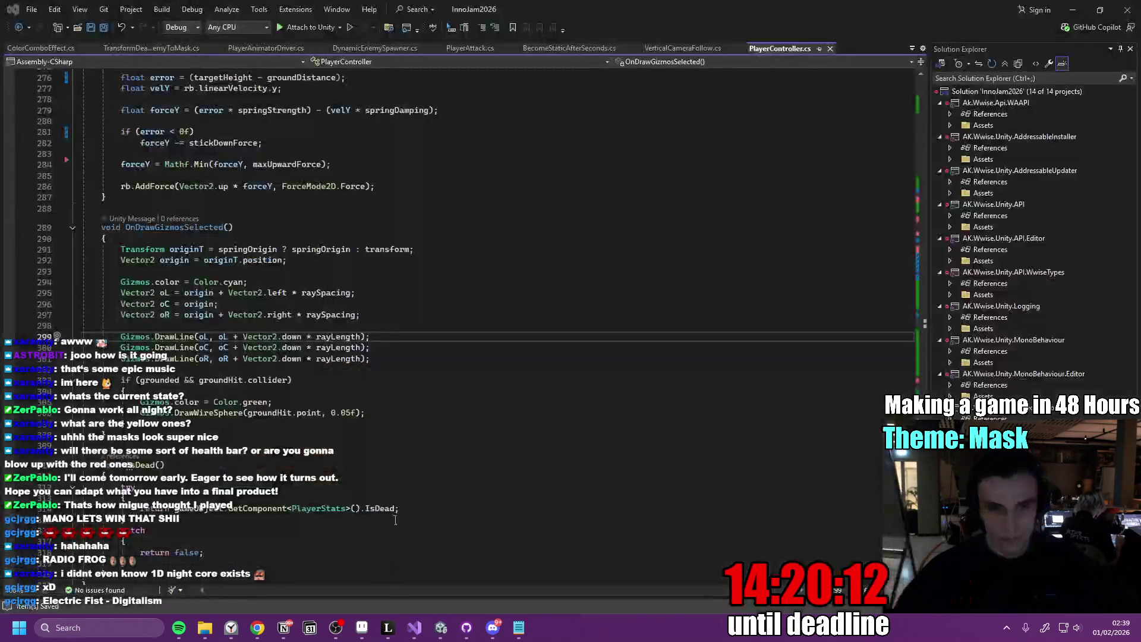
pyautogui.click(27, 617)
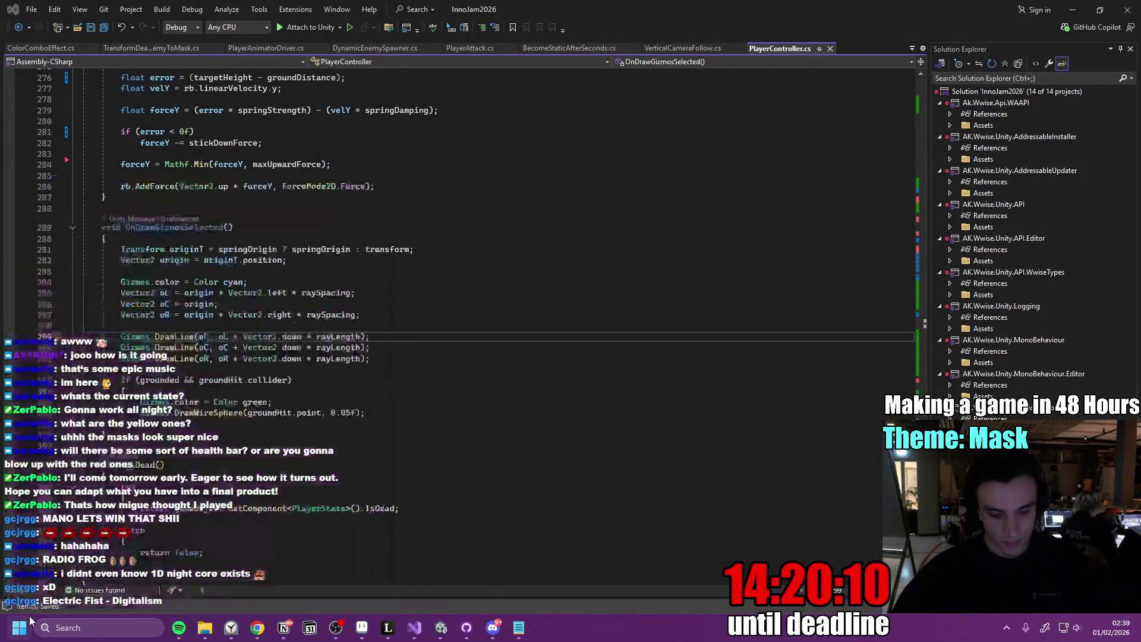
pyautogui.write('whatsapp')
pyautogui.click(123, 304)
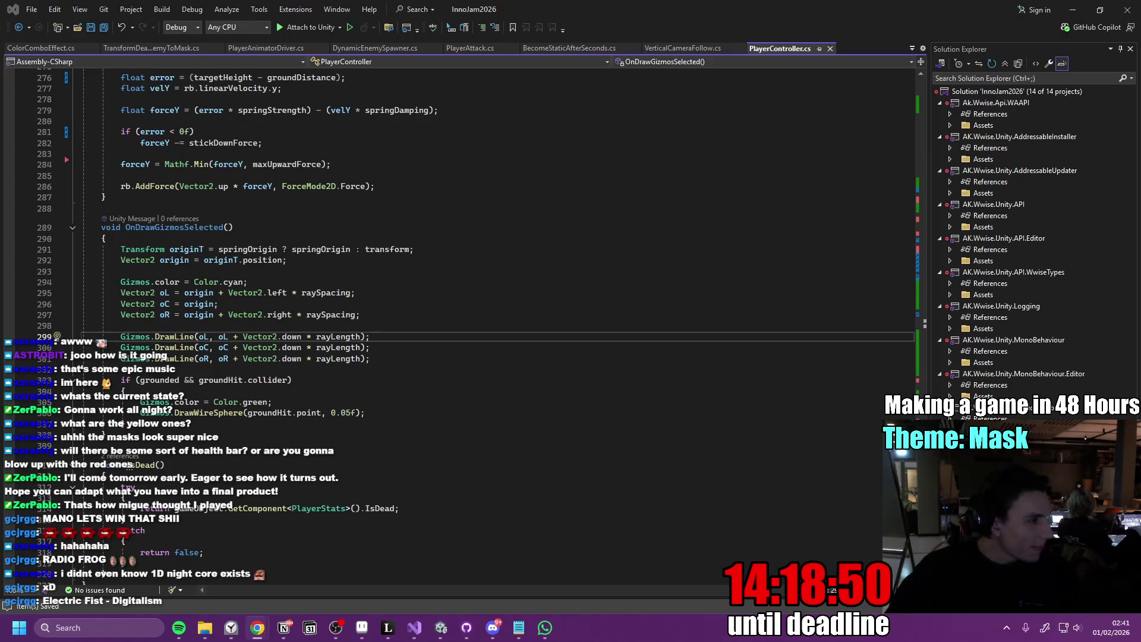
pyautogui.click(441, 627)
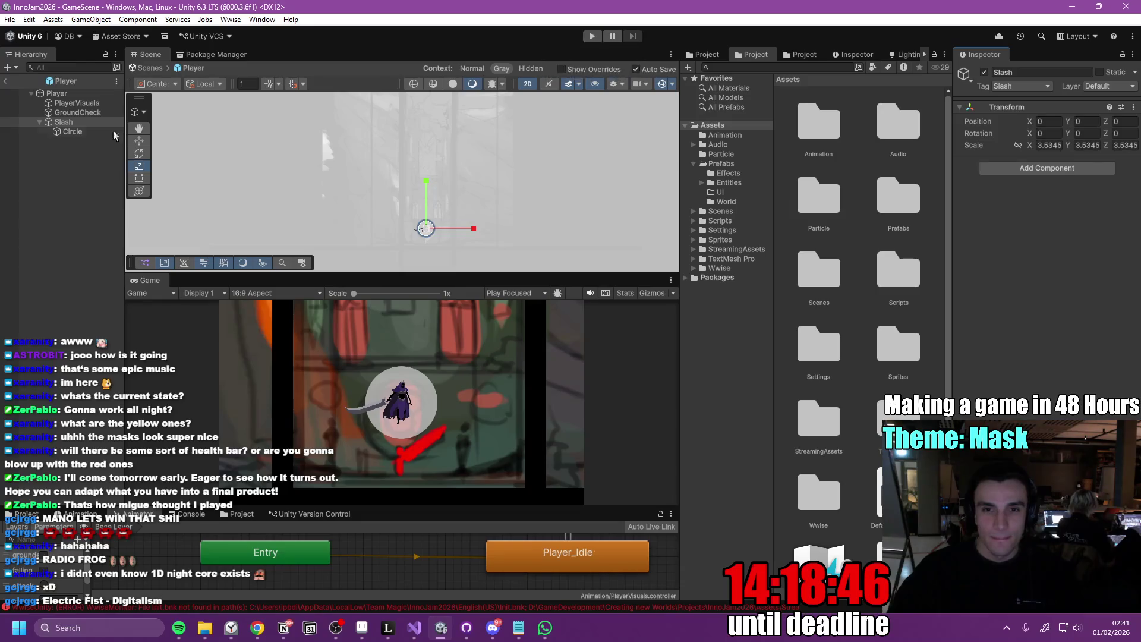
# Assign Slash to the Player Controller's Second Jump Swoosh field
pyautogui.click(60, 94)
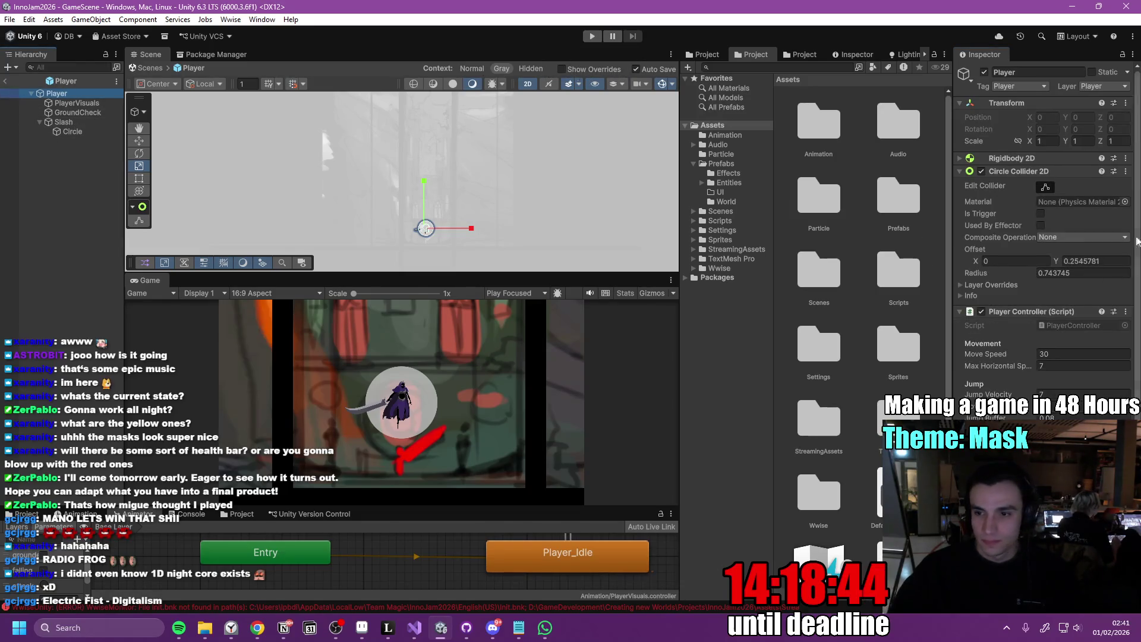
pyautogui.scroll(-5, 1046, 238)
pyautogui.scroll(-1, 972, 277)
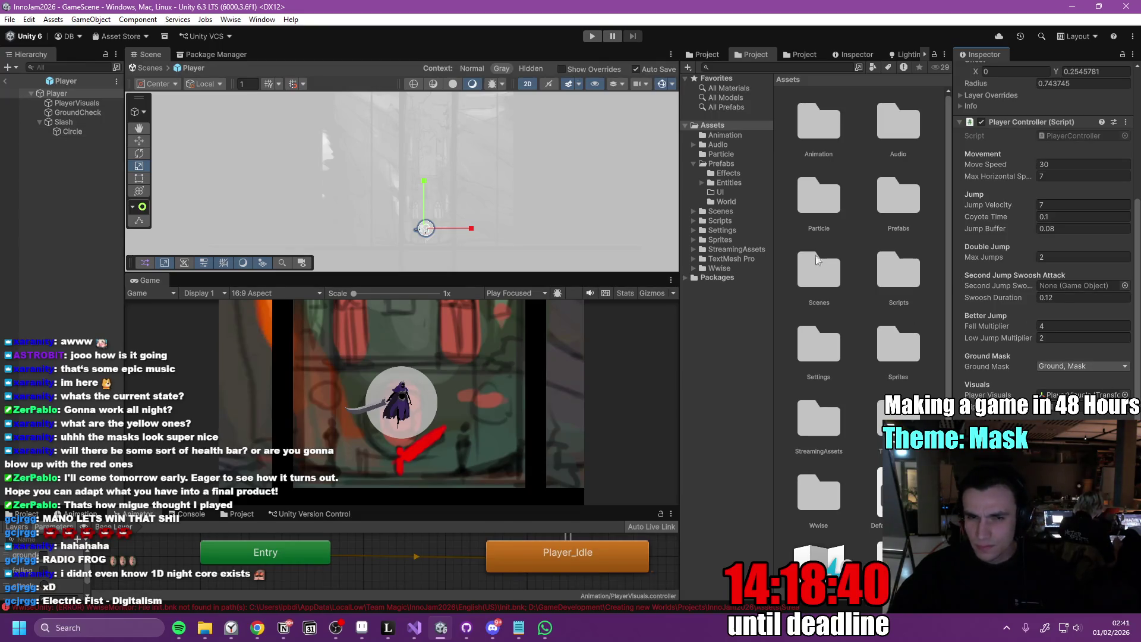
pyautogui.click(66, 123)
pyautogui.moveTo(1091, 281); pyautogui.dragTo(1078, 286)
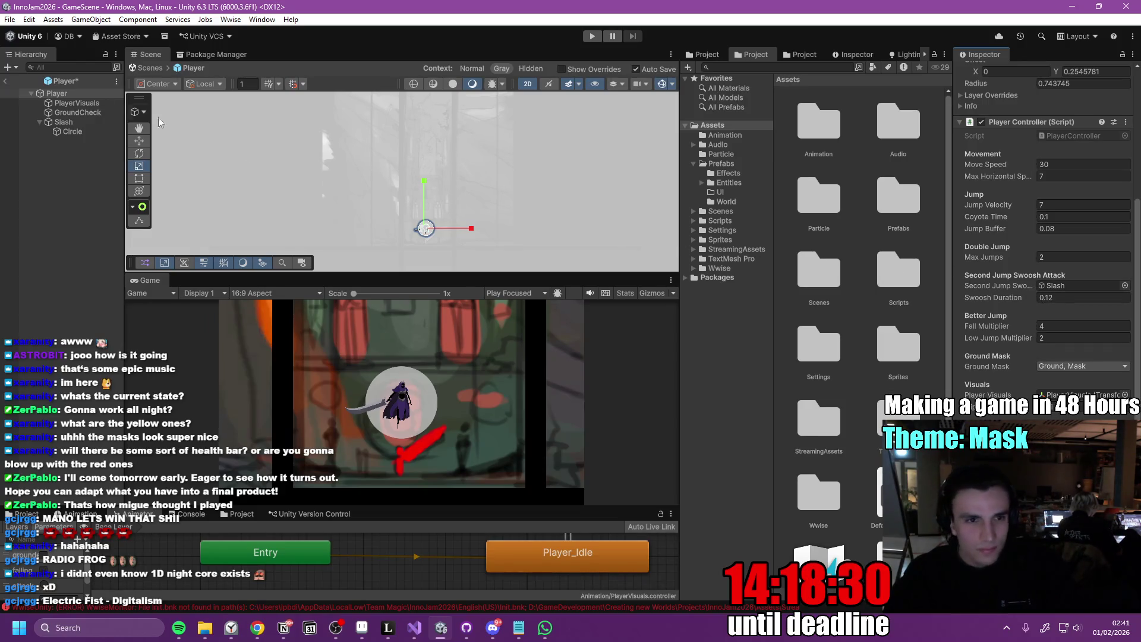
# Deactivate Slash, maximize the Game view, and start play mode
pyautogui.click(76, 123)
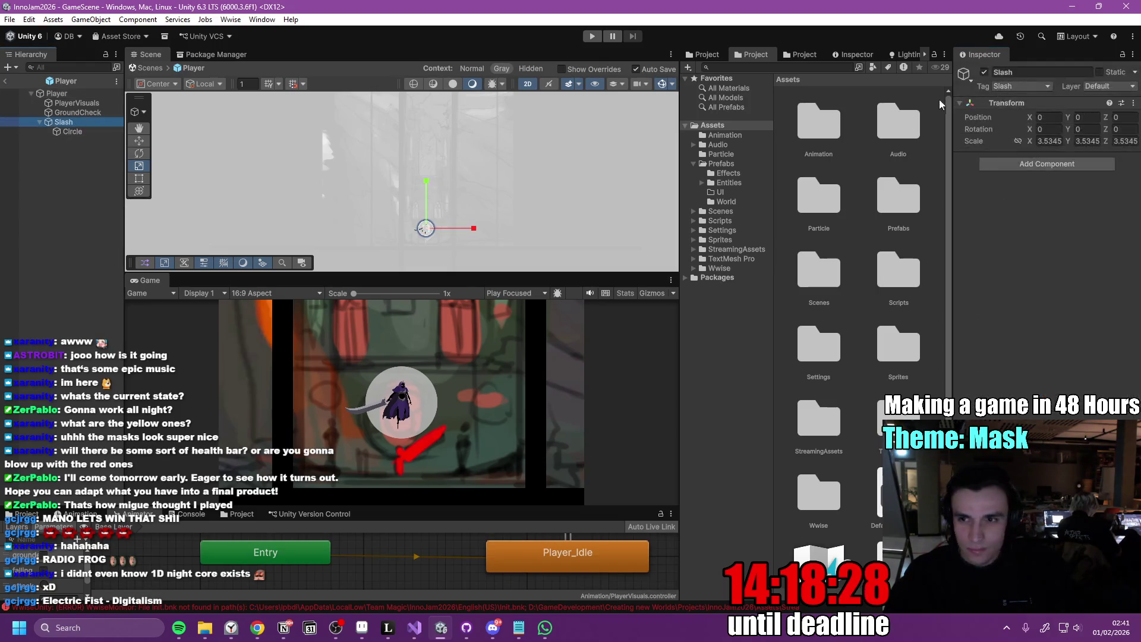
pyautogui.click(984, 72)
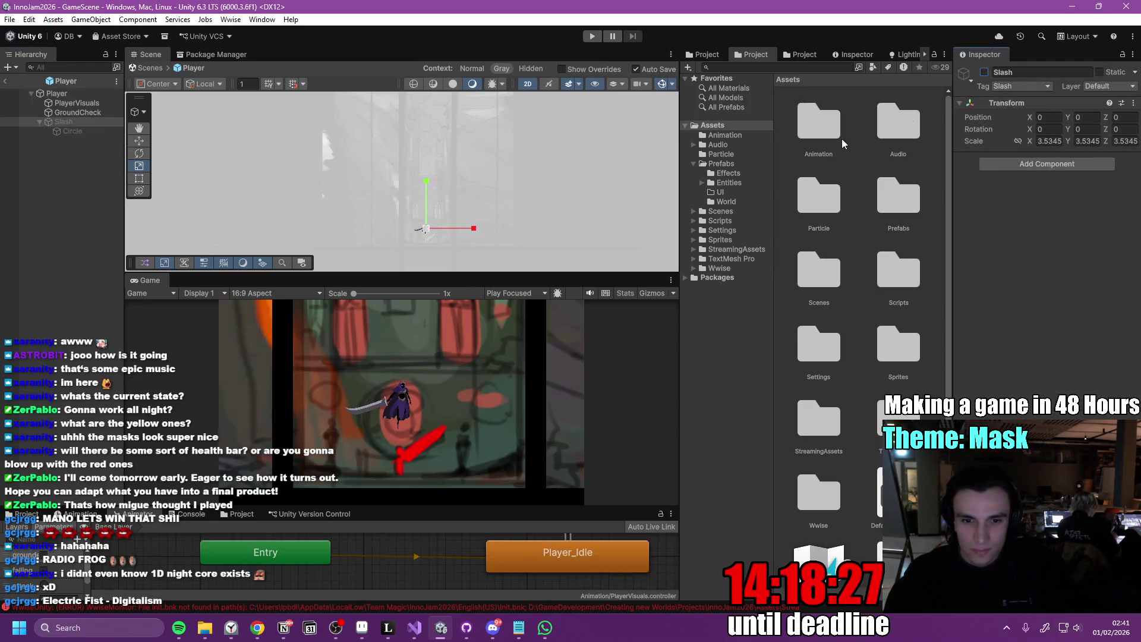
pyautogui.doubleClick(150, 280)
pyautogui.click(586, 38)
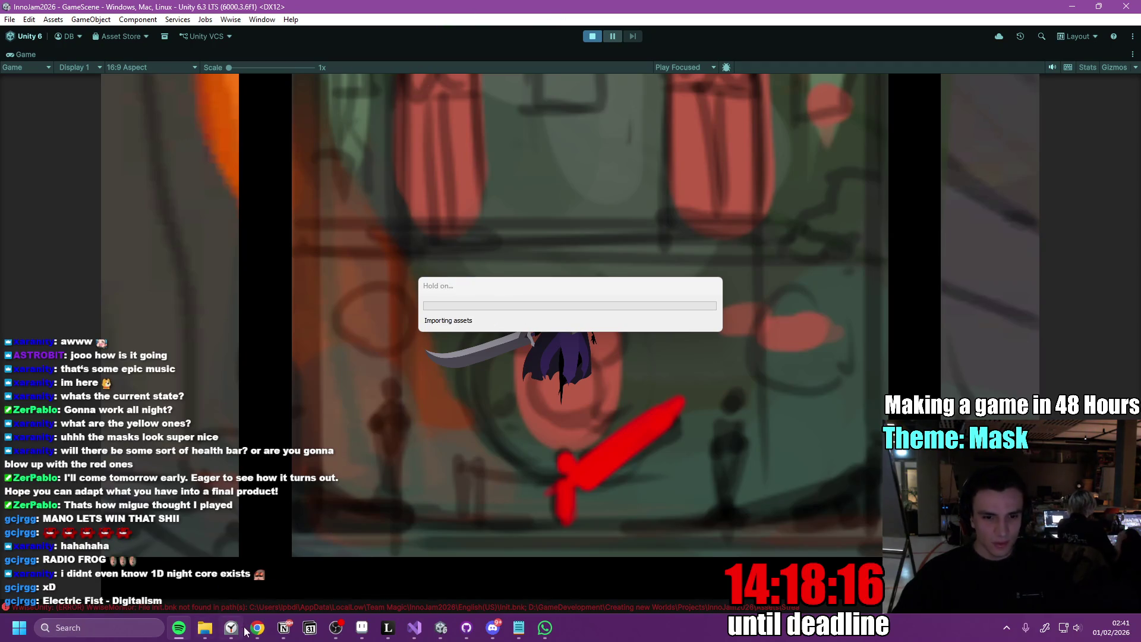
# Close the YouTube music and GitHub repository browser tabs and move the browser mostly off-screen
pyautogui.moveTo(276, 624)
pyautogui.click(192, 561)
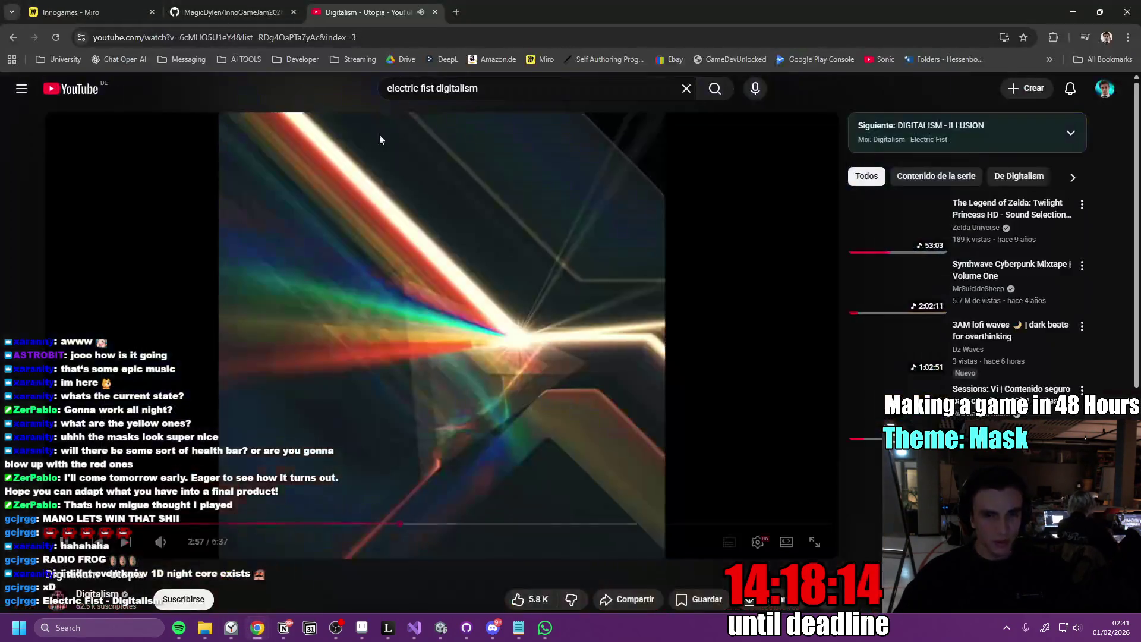
pyautogui.click(435, 13)
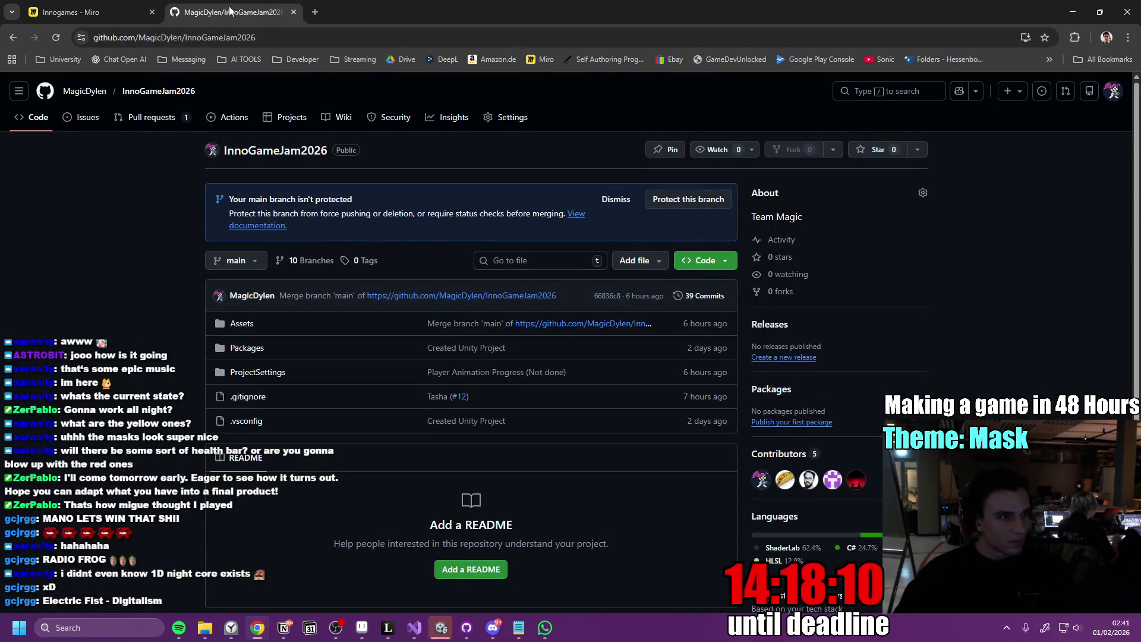
pyautogui.click(295, 12)
pyautogui.moveTo(909, 12); pyautogui.dragTo(88, 3)
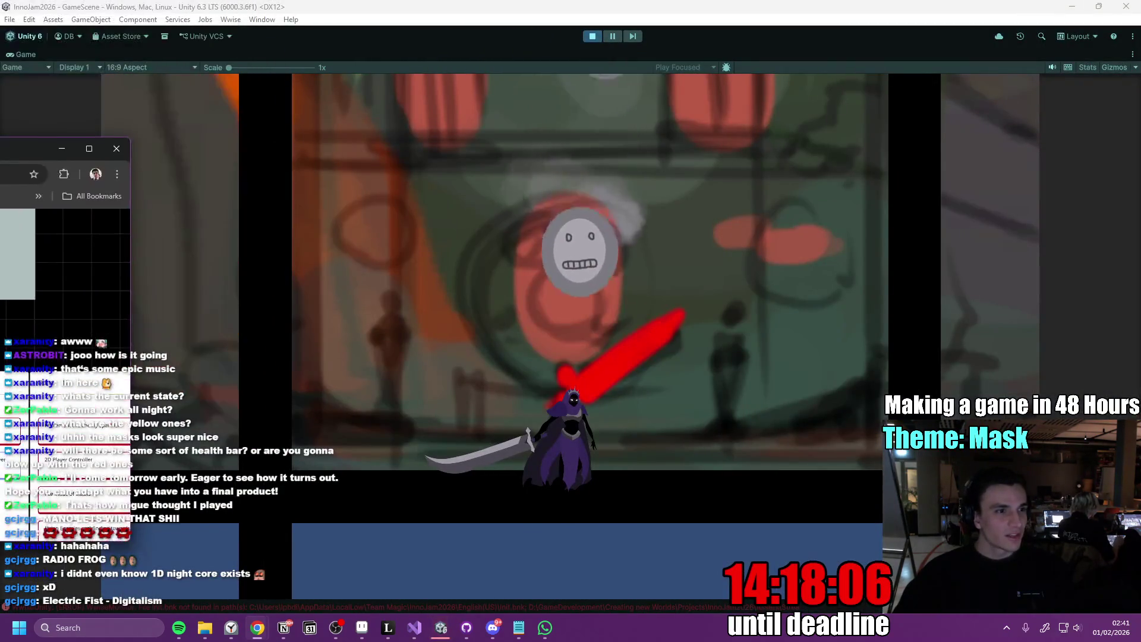
# Return to the running Unity game, play it briefly, then stop Play mode
pyautogui.click(167, 2)
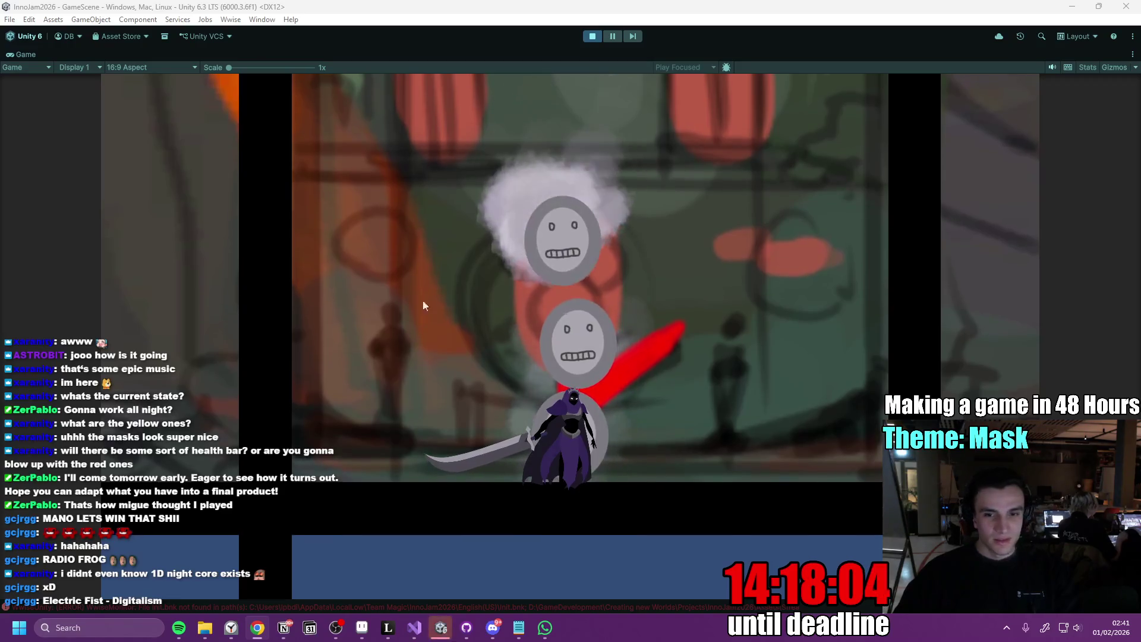
pyautogui.click(639, 297)
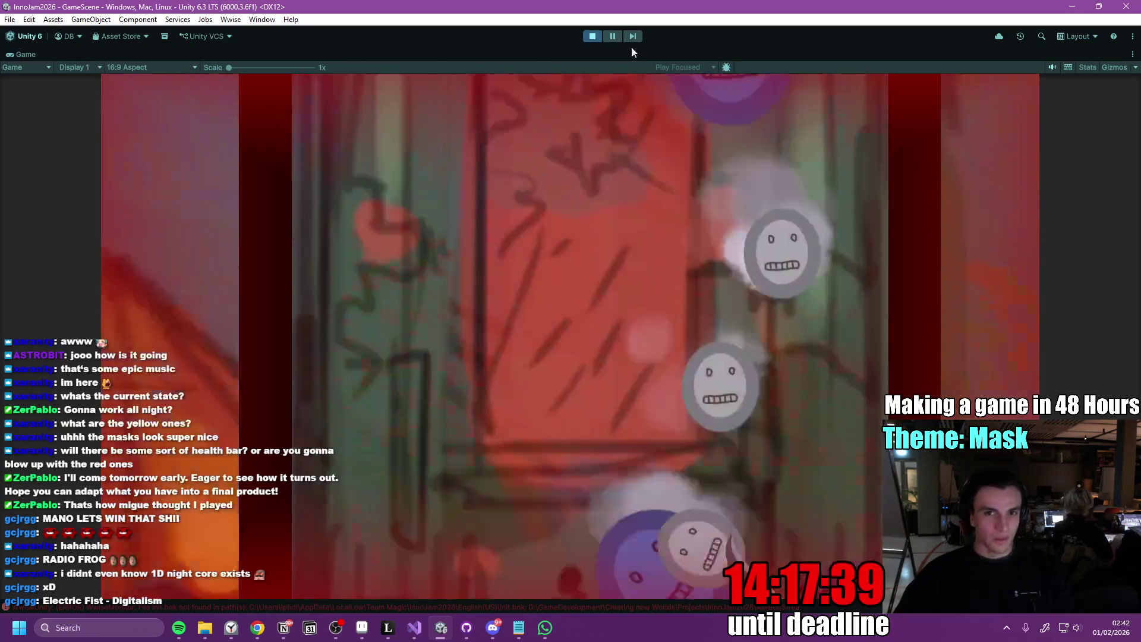
pyautogui.click(592, 37)
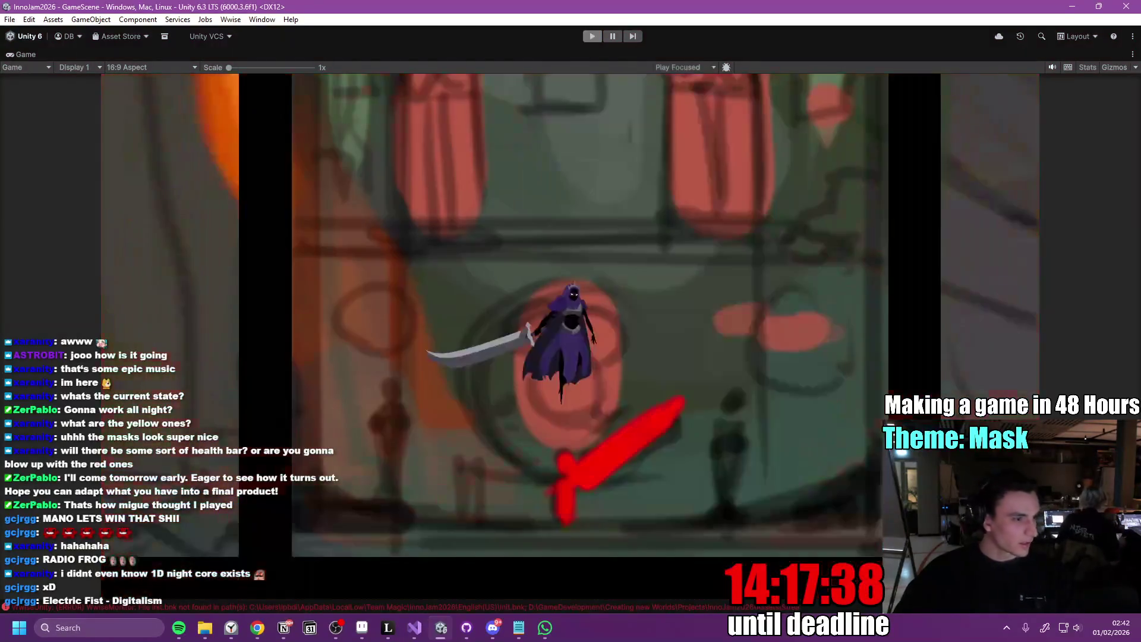
pyautogui.hotkey('alt', 'Tab')
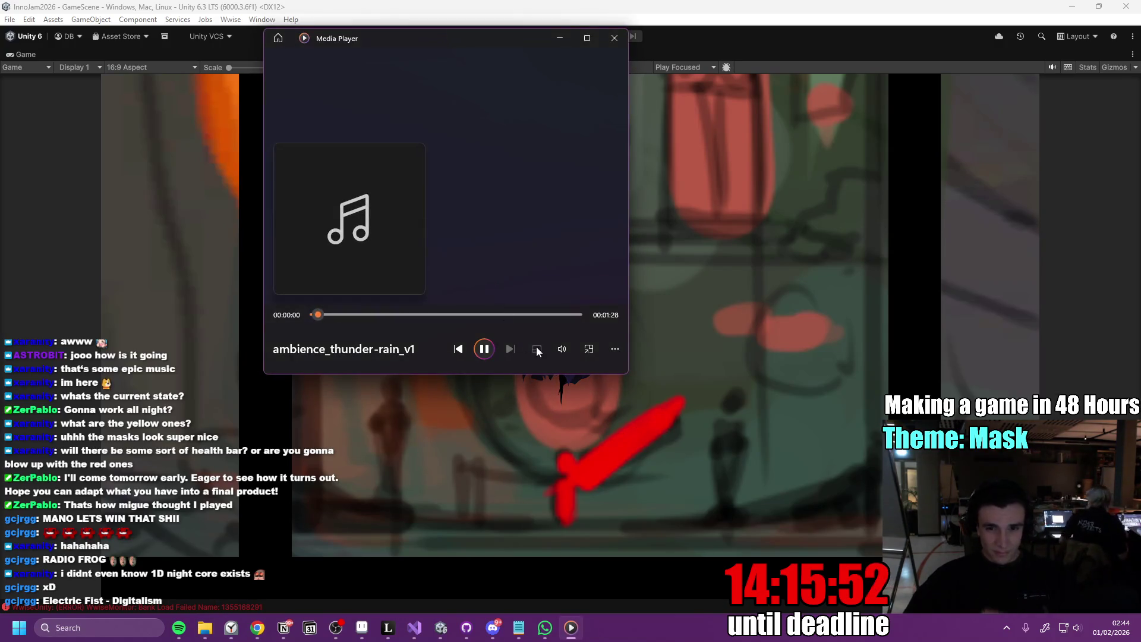
# Raise the playback volume for the ambience track, then close its player
pyautogui.press('XF86AudioLowerVolume')
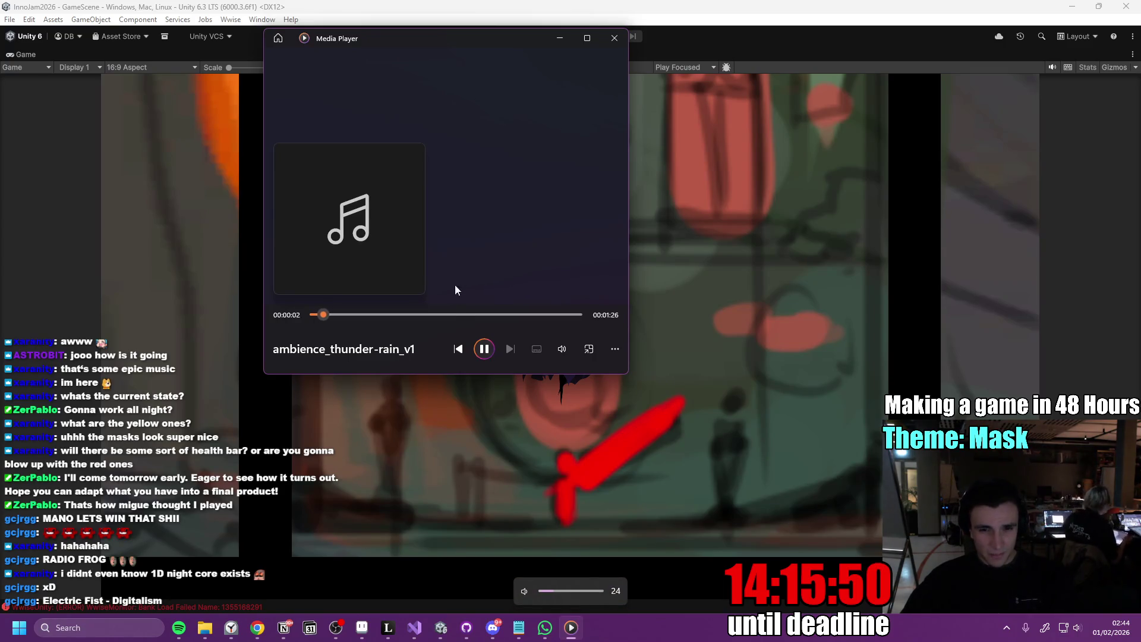
pyautogui.click(559, 349)
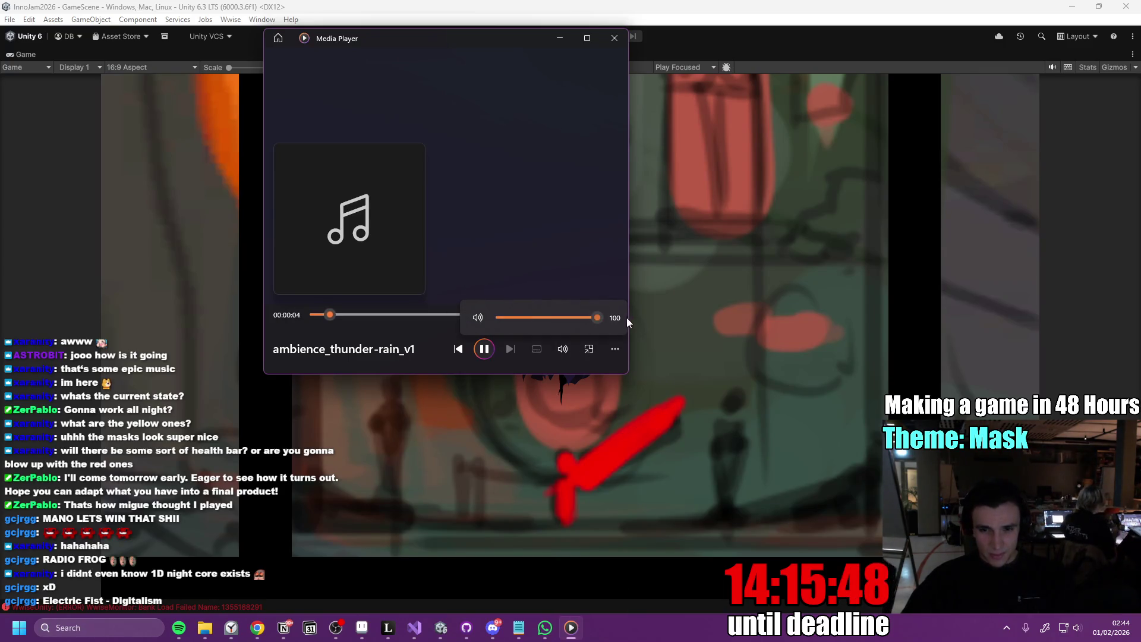
pyautogui.moveTo(554, 320); pyautogui.dragTo(572, 319)
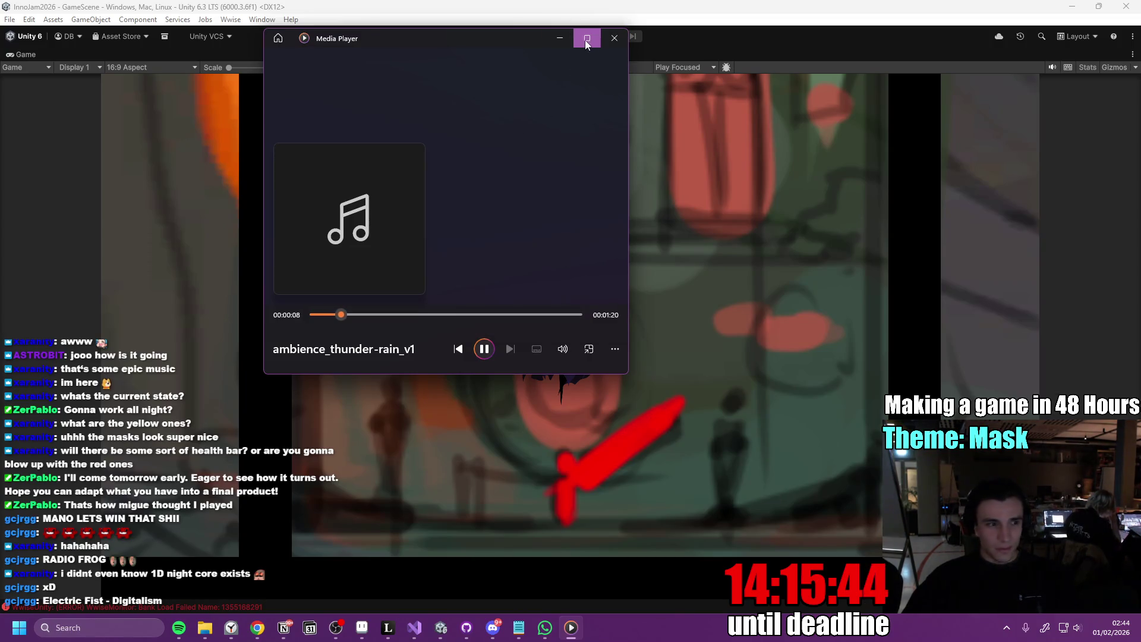
pyautogui.click(613, 38)
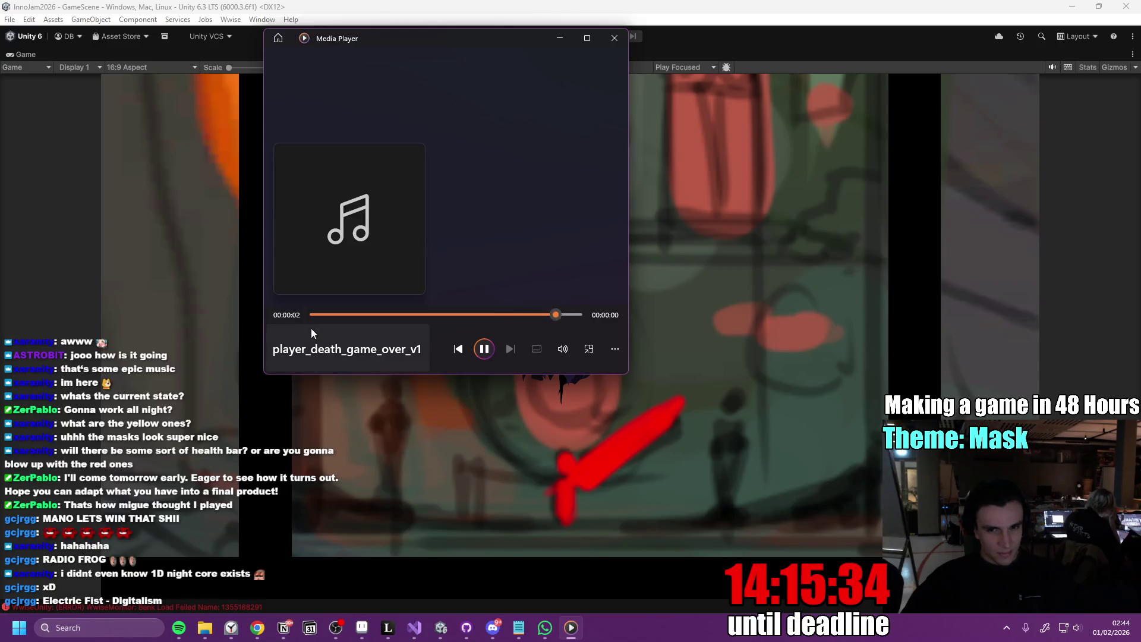
# Play the player death sound, then minimize and close the media player
pyautogui.click(485, 351)
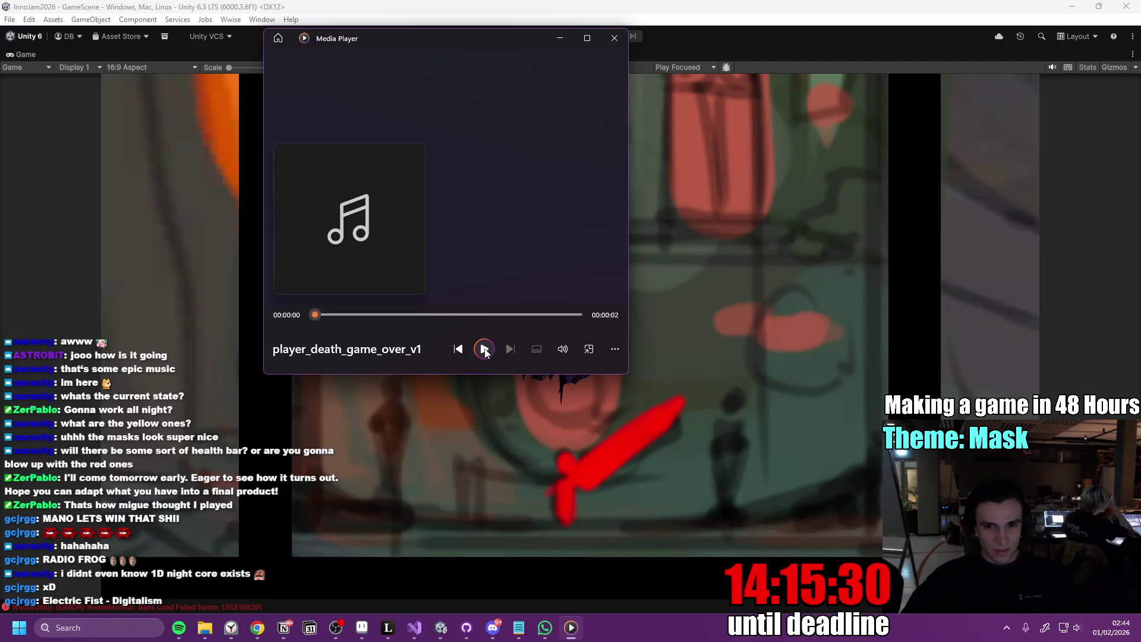
pyautogui.click(559, 37)
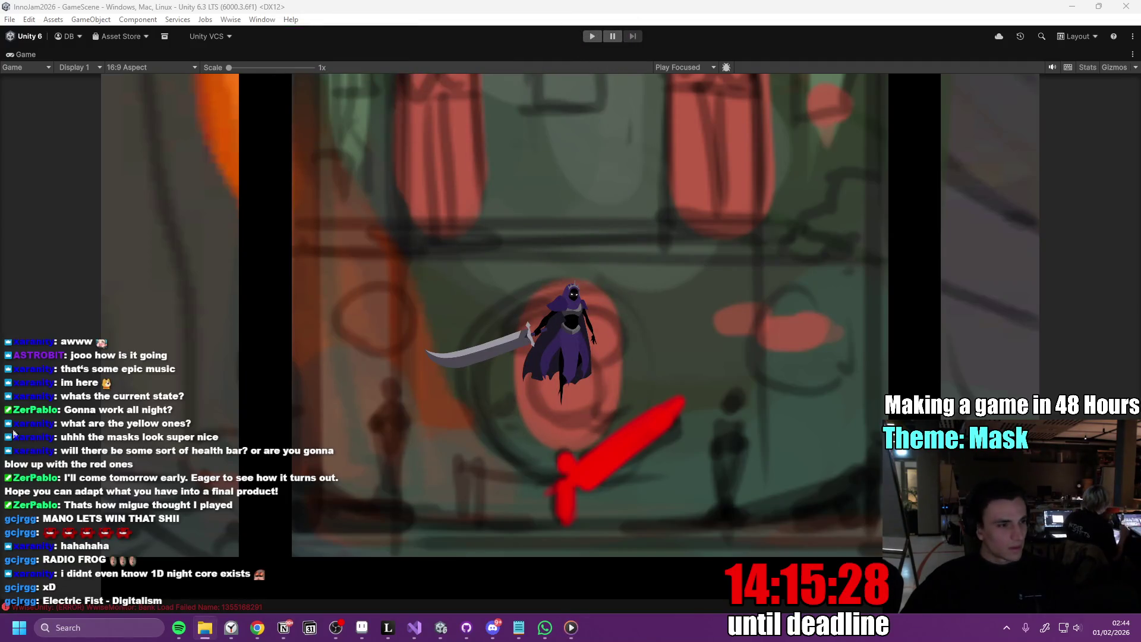
pyautogui.click(571, 627)
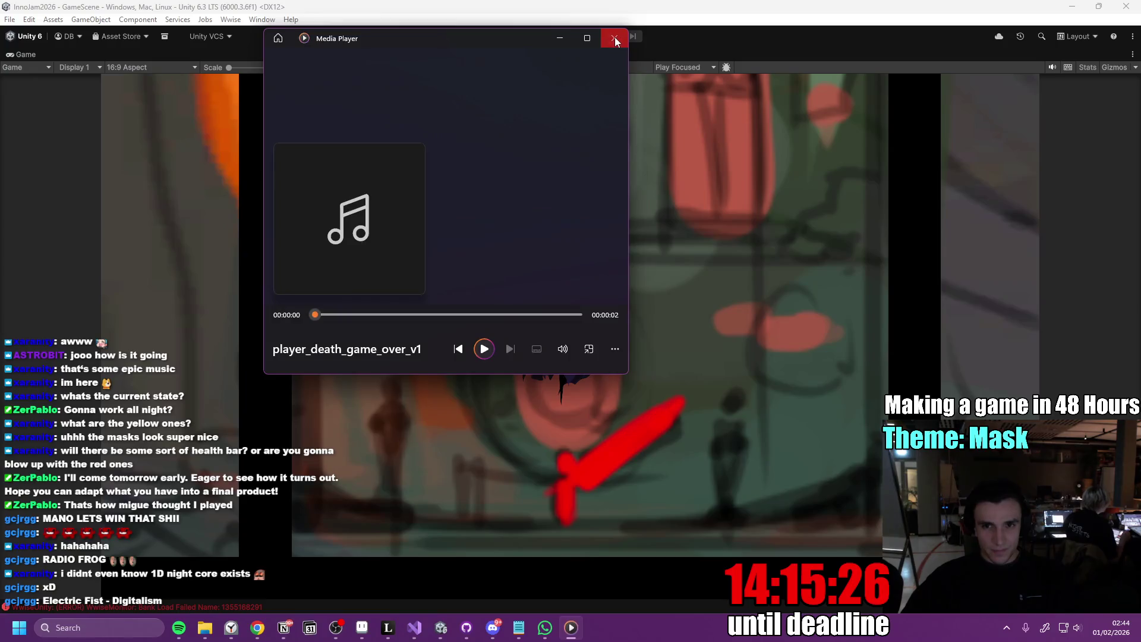
pyautogui.click(614, 35)
pyautogui.click(544, 627)
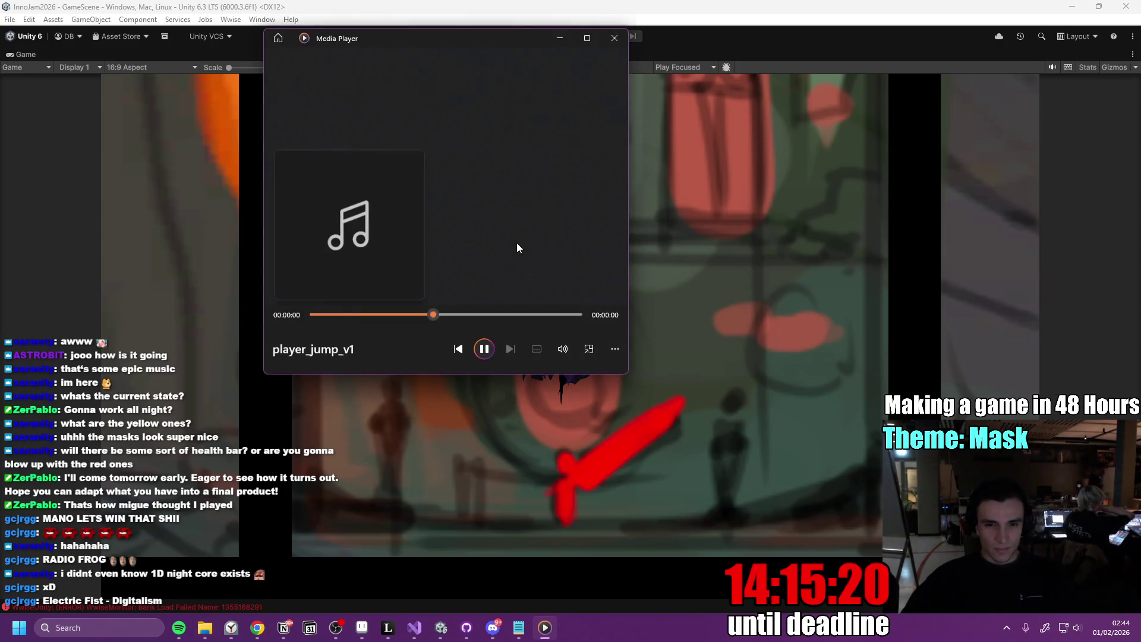
# Audition player_jump_v1, player_potion_v1 and player_slash_v1, replaying each one
pyautogui.click(486, 350)
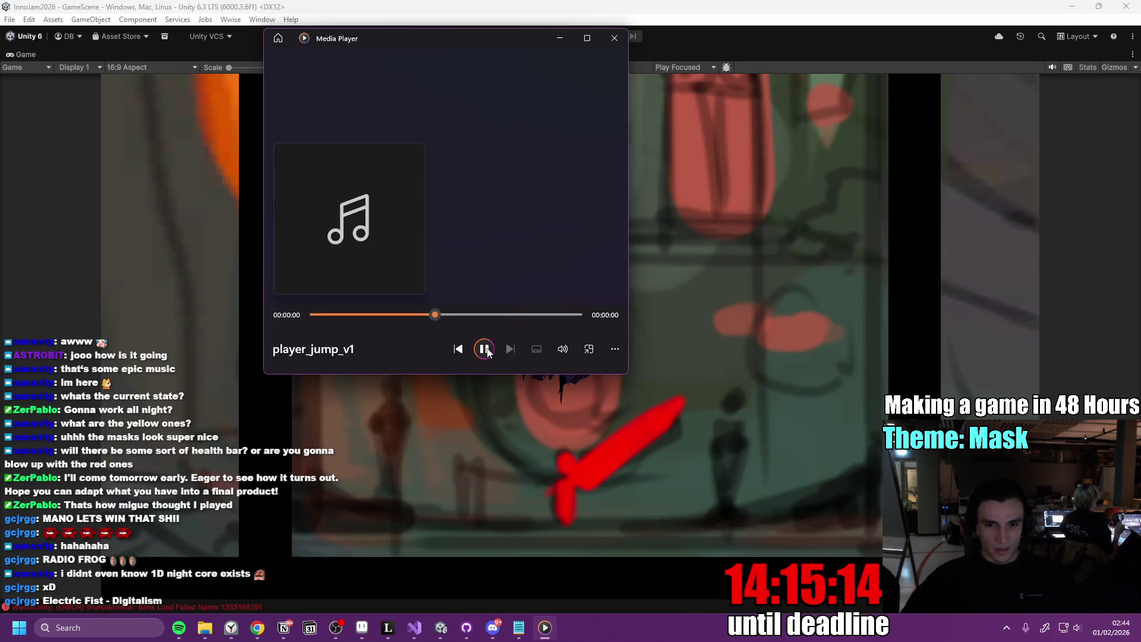
pyautogui.click(486, 351)
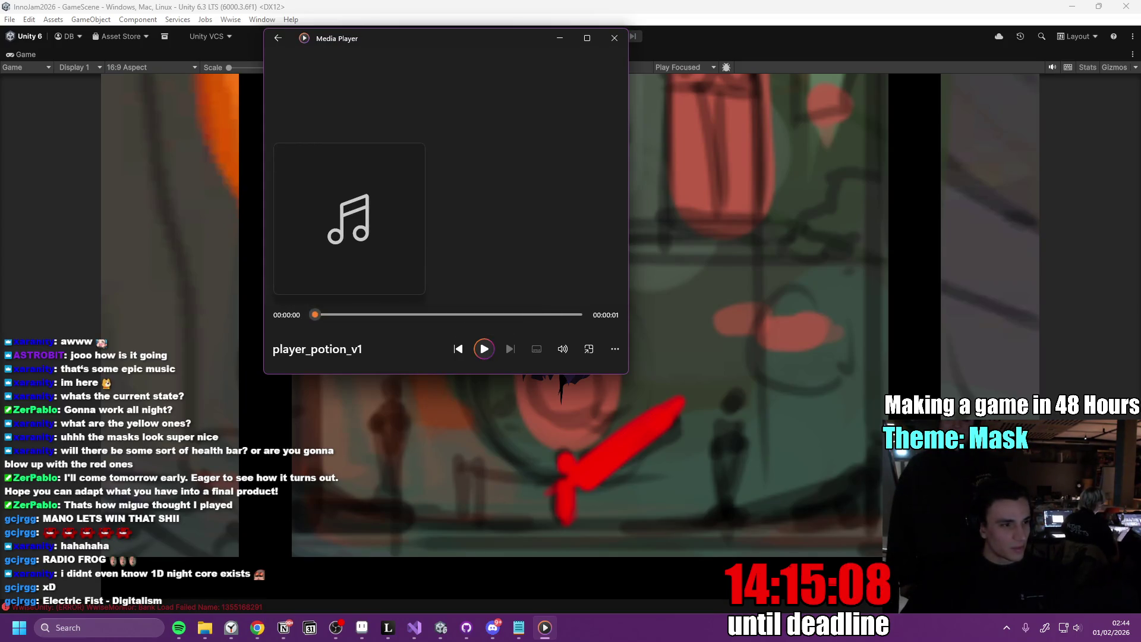
pyautogui.click(485, 349)
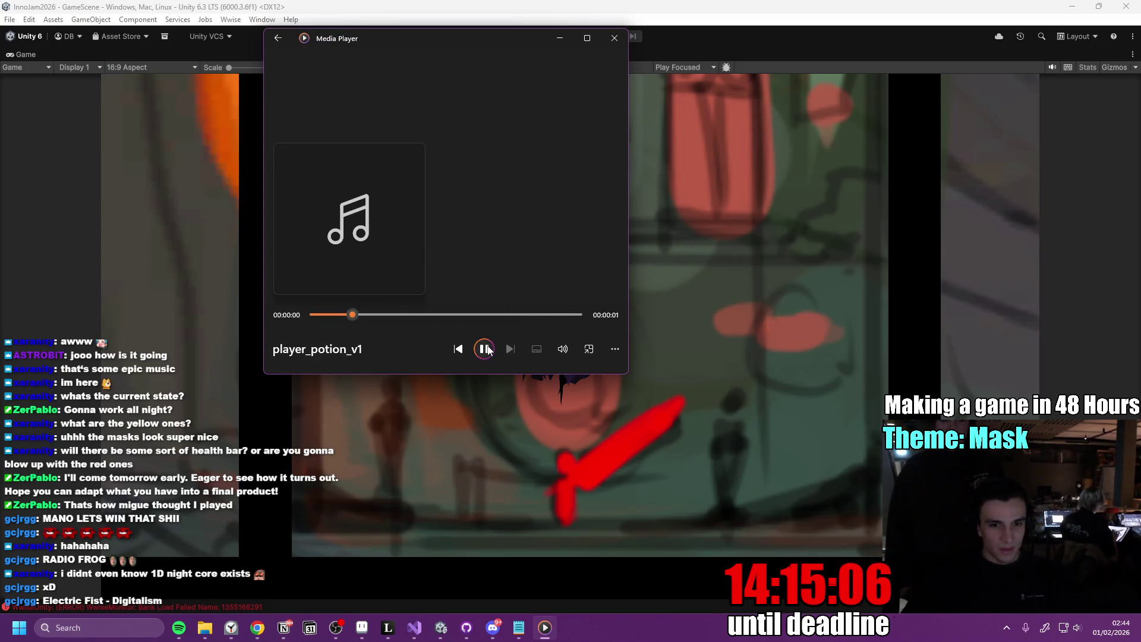
pyautogui.click(485, 349)
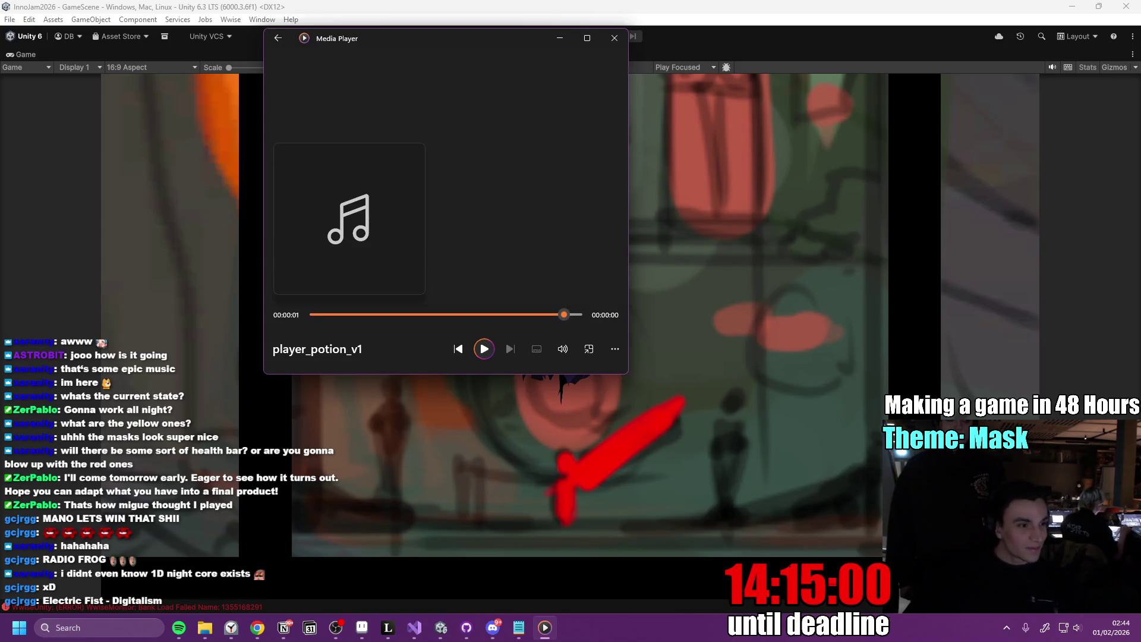
pyautogui.click(484, 349)
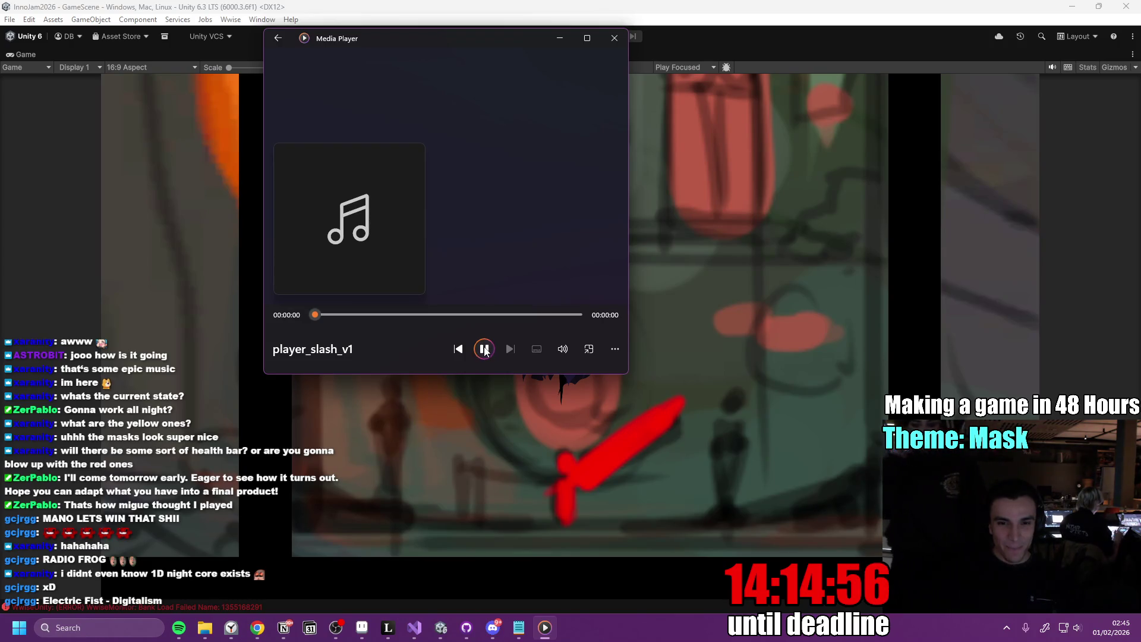
pyautogui.click(485, 350)
pyautogui.click(485, 350)
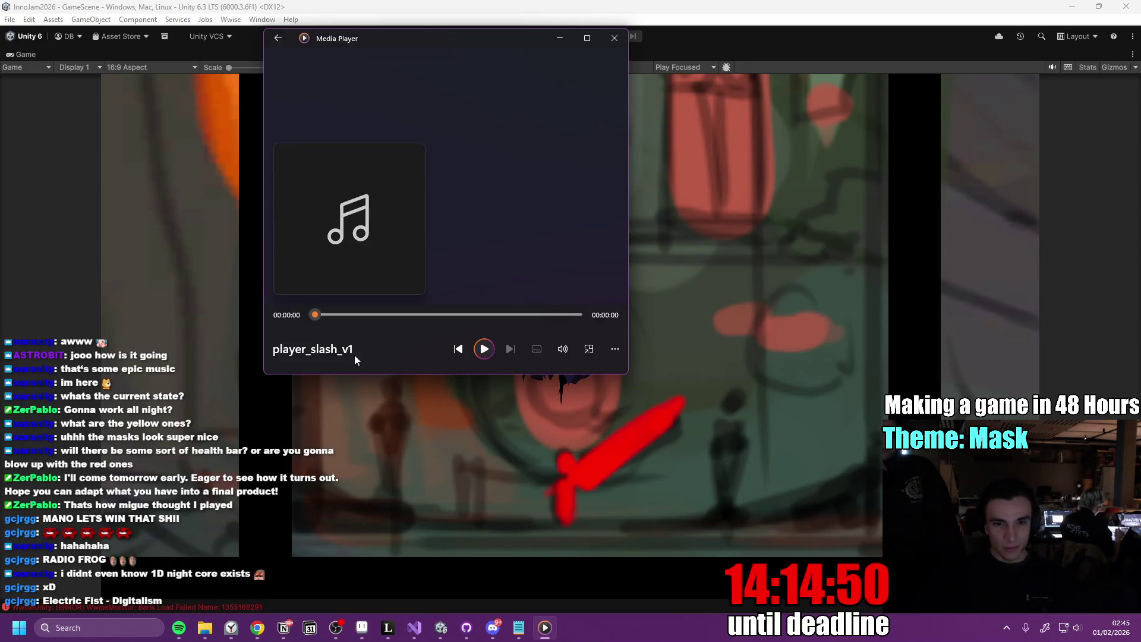
# Replay the jump sound, play ui_select_v1, and close the media player
pyautogui.click(511, 348)
pyautogui.click(484, 349)
pyautogui.click(485, 349)
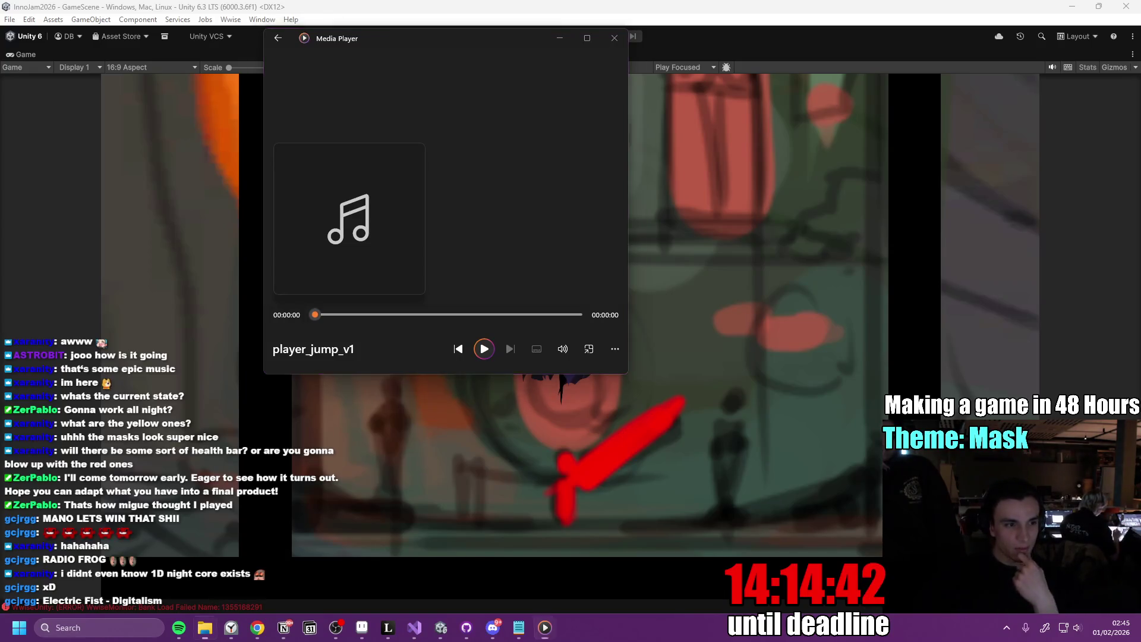
pyautogui.click(483, 350)
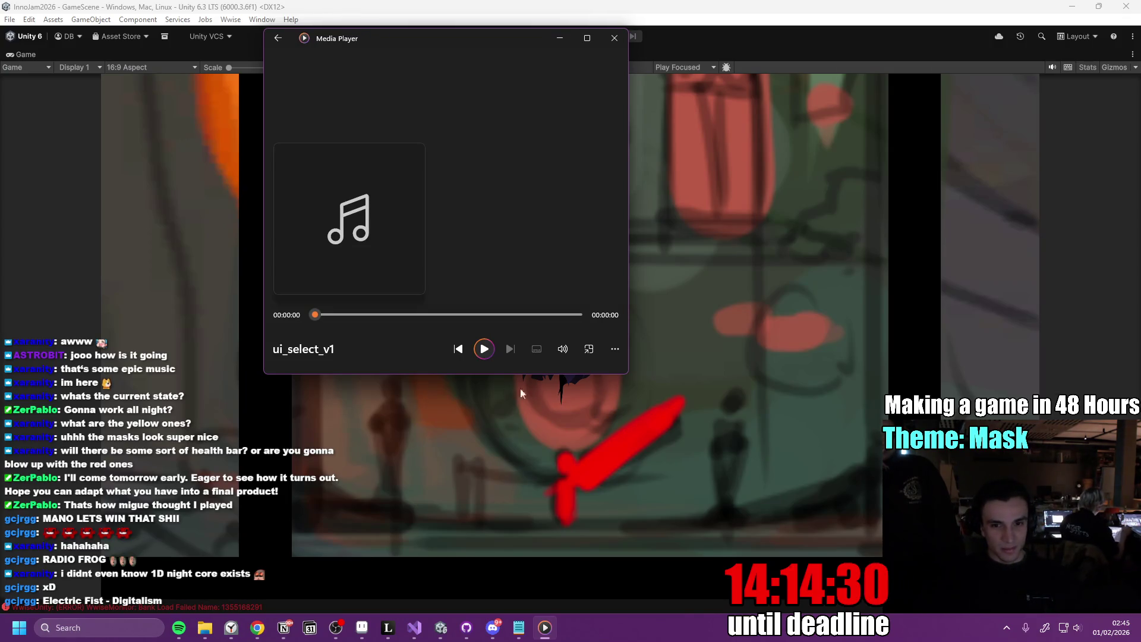
pyautogui.click(614, 37)
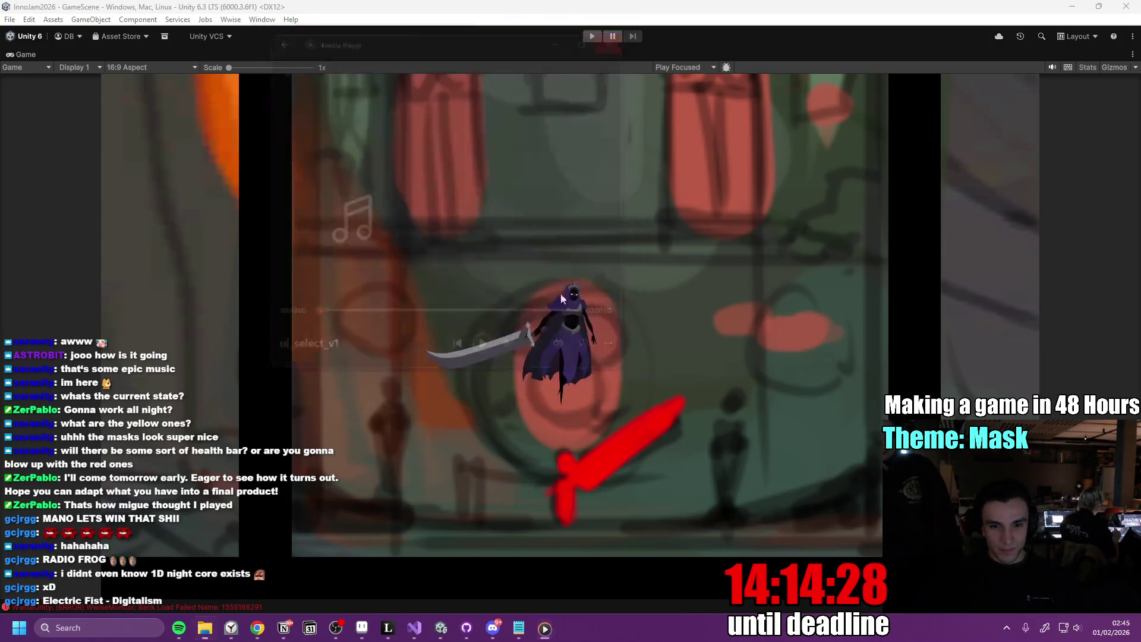
# In Discord, enlarge and zoom into the scythe knight artwork, then close it
pyautogui.click(499, 628)
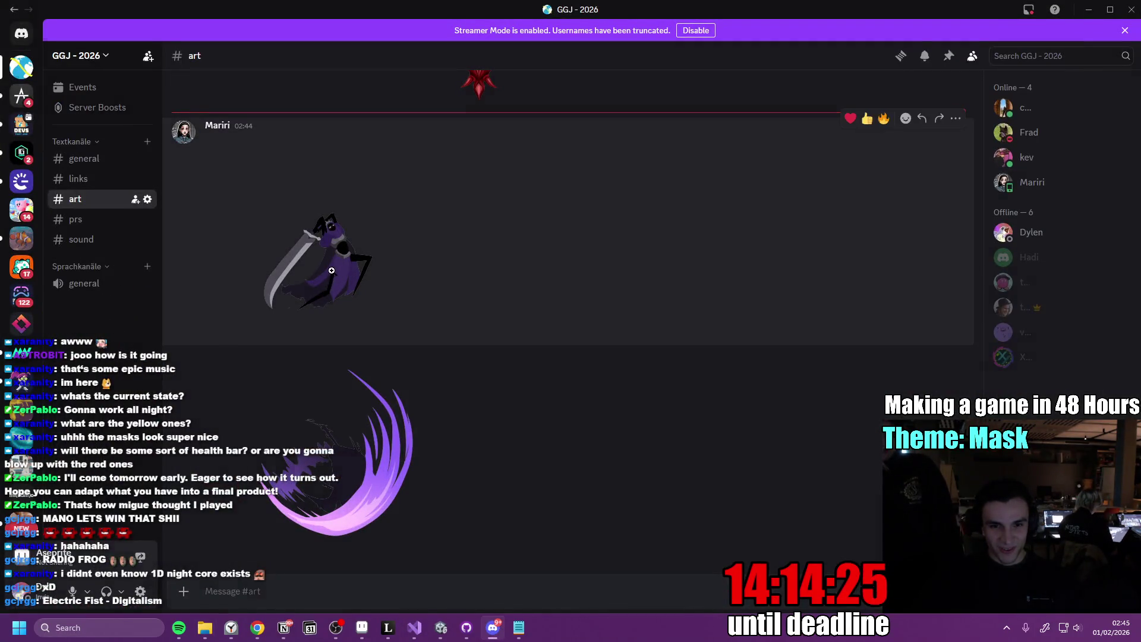
pyautogui.click(329, 279)
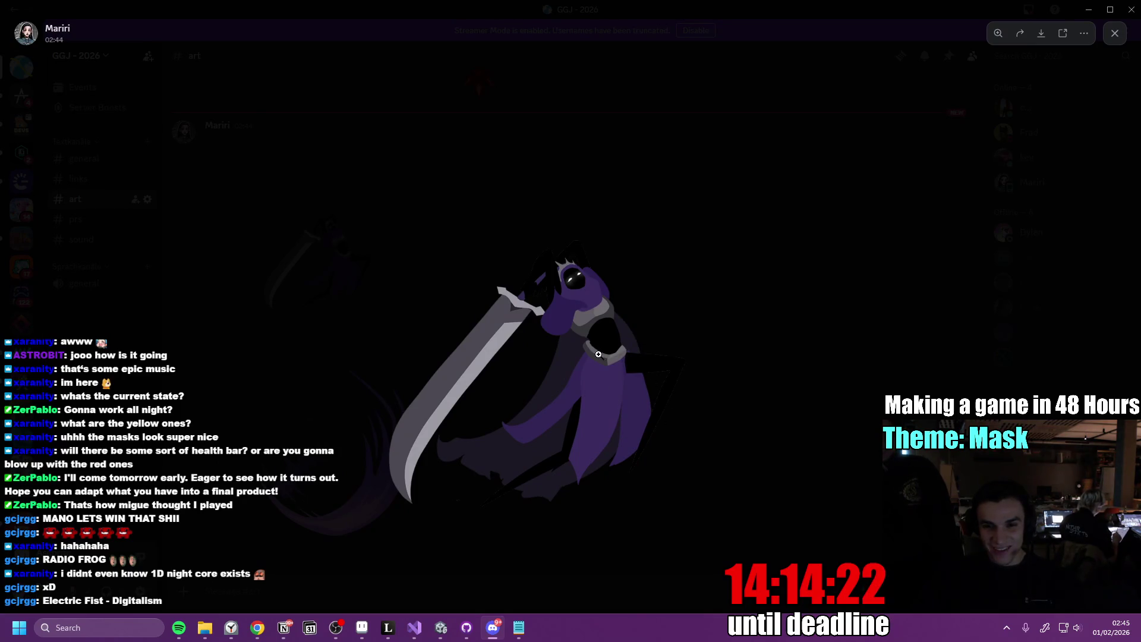
pyautogui.click(692, 320)
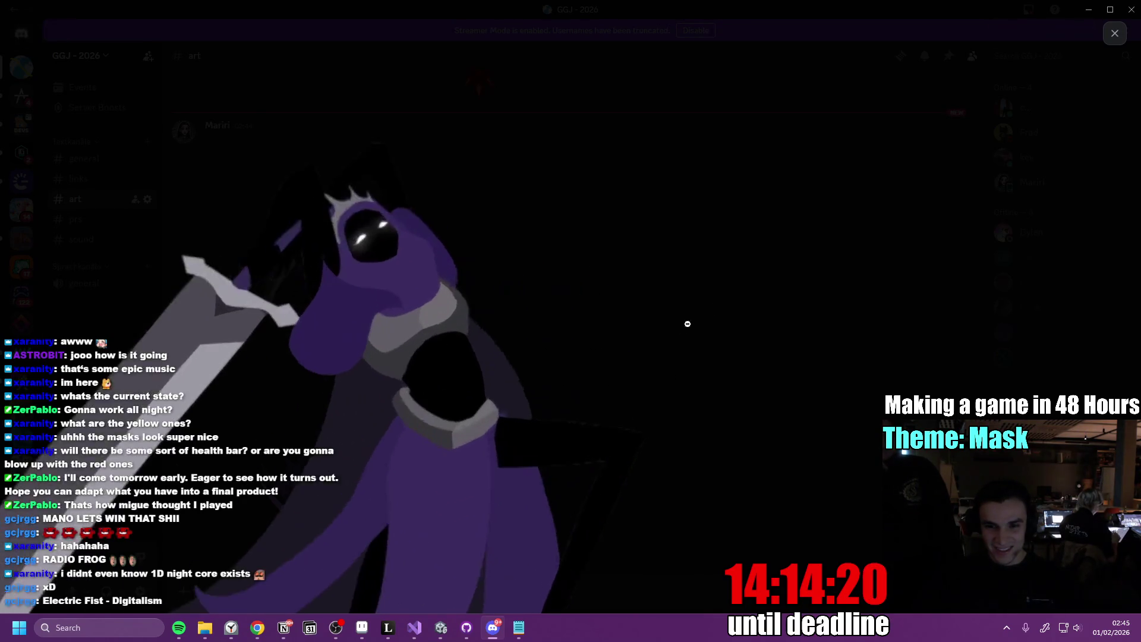
pyautogui.click(633, 352)
pyautogui.press('Escape')
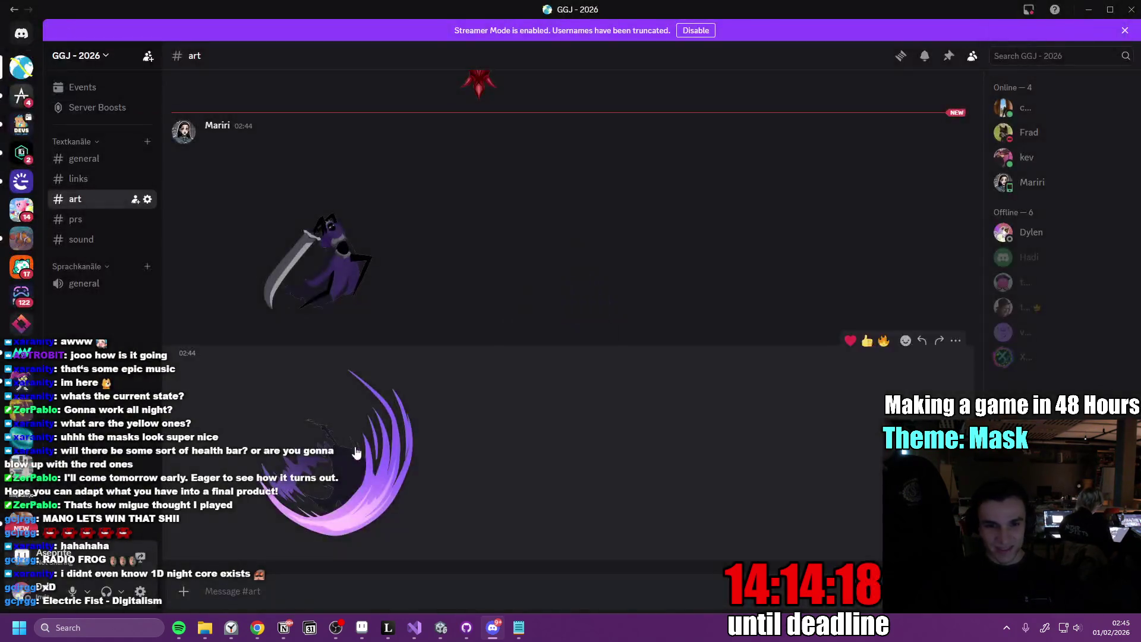
# View the purple slash swoosh artwork enlarged, glance at the knight again, then return to Unity
pyautogui.click(412, 432)
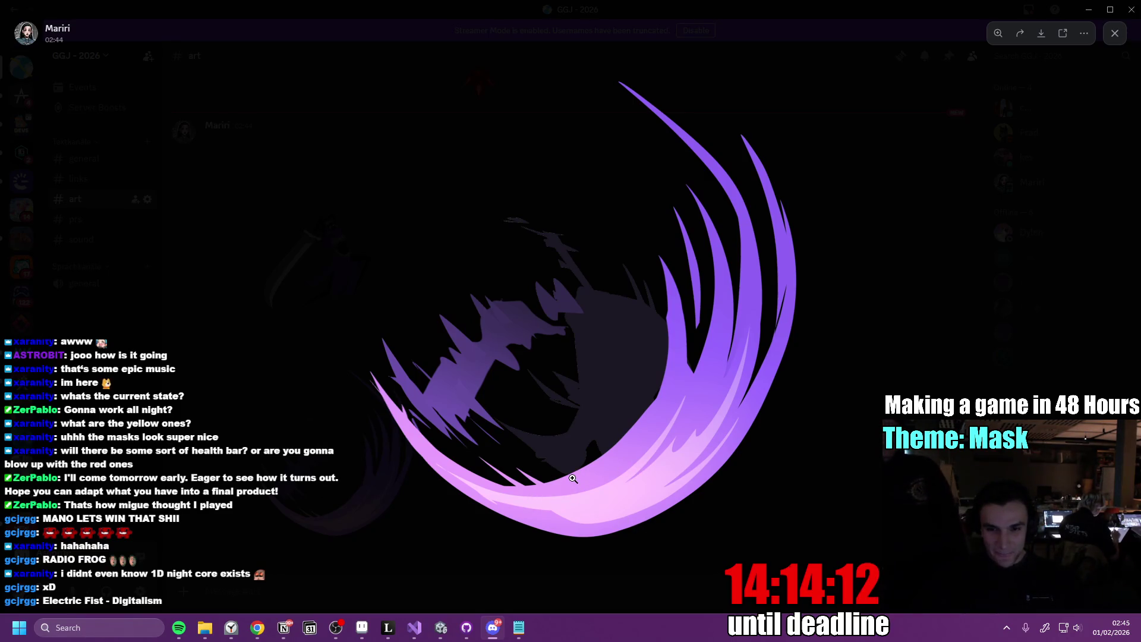
pyautogui.press('Escape')
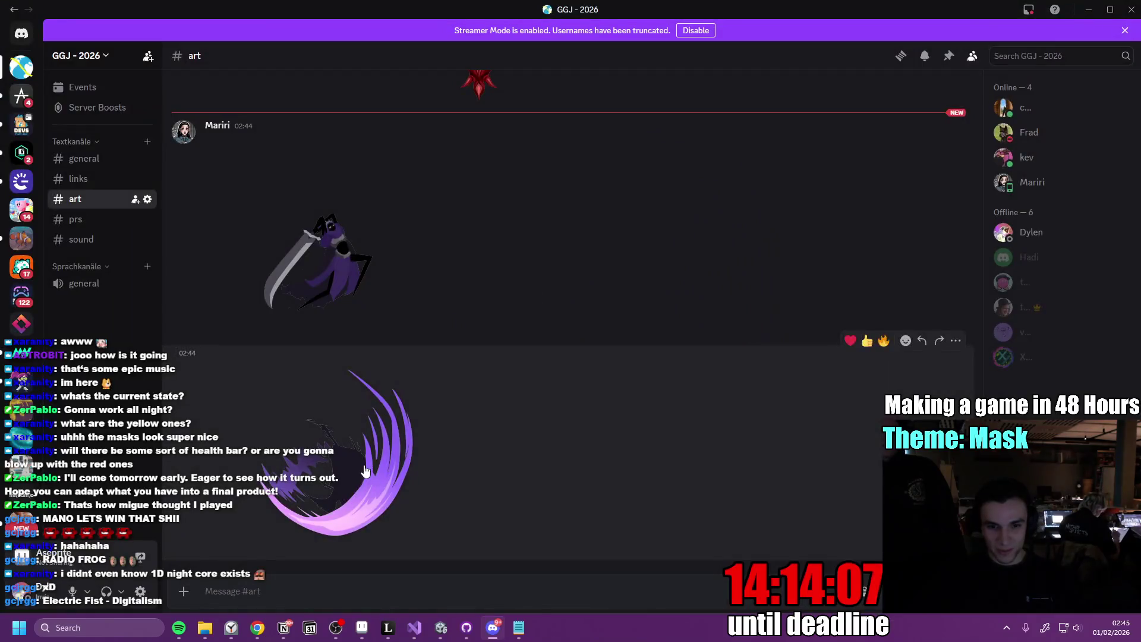
pyautogui.click(365, 471)
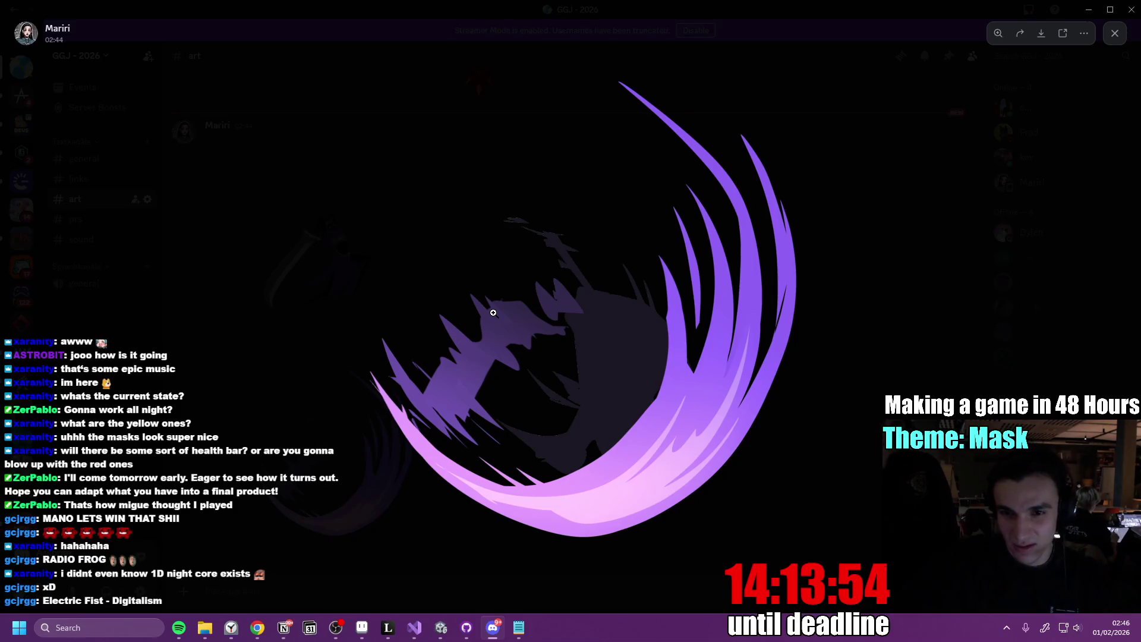
pyautogui.click(513, 17)
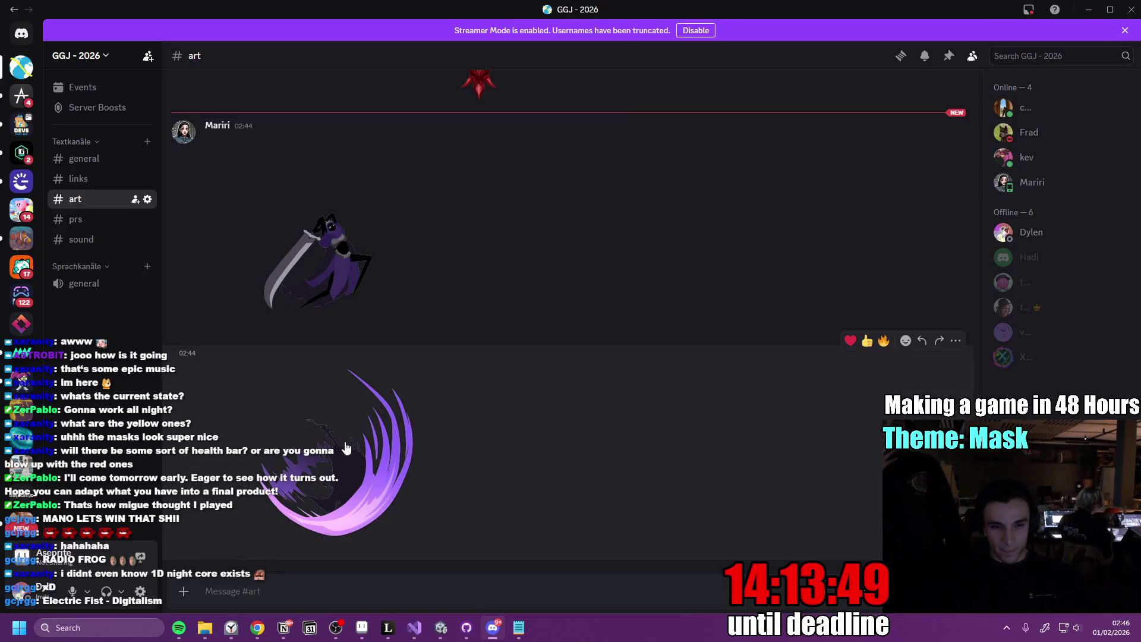
pyautogui.click(346, 447)
pyautogui.click(476, 435)
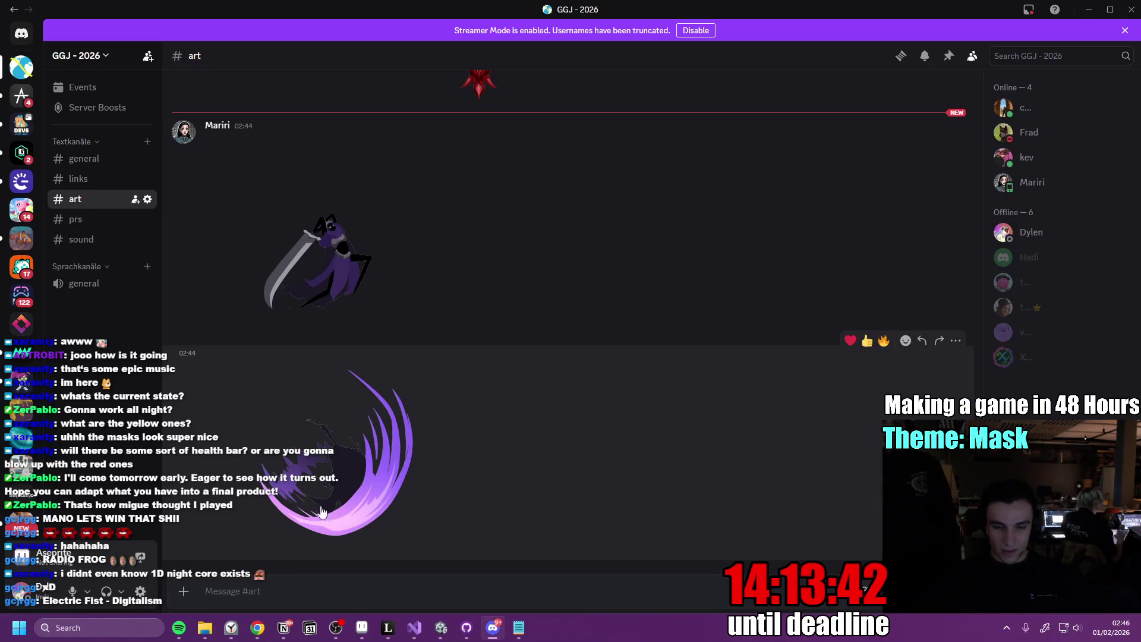
pyautogui.click(439, 631)
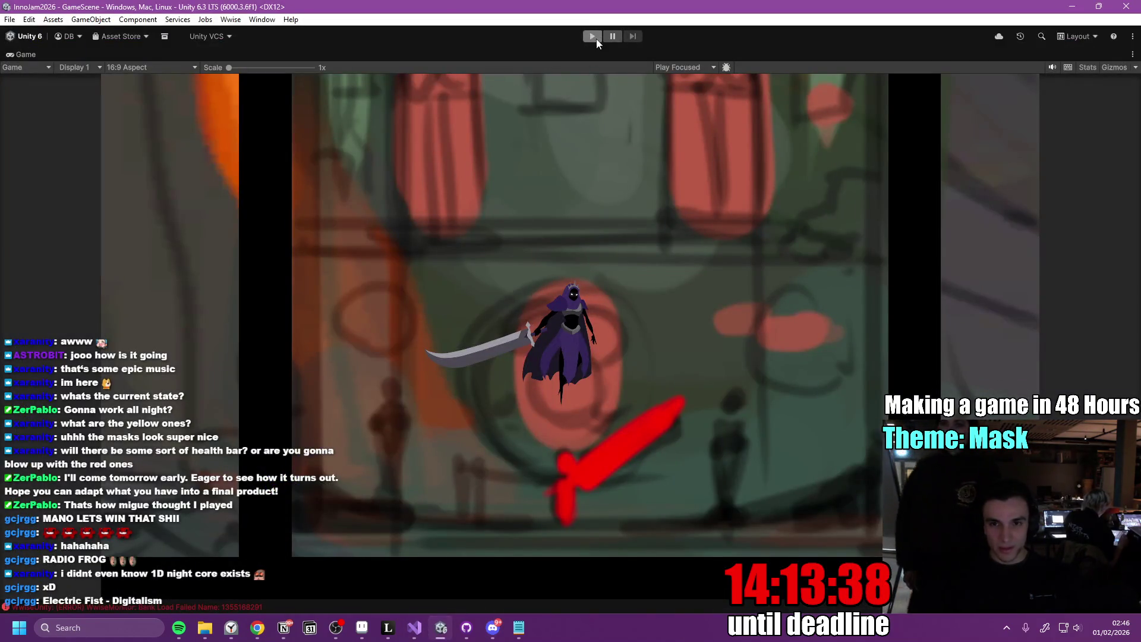
# Run Play mode and test the knight's attack, jumps and dashes among the masks using A and D
pyautogui.click(591, 36)
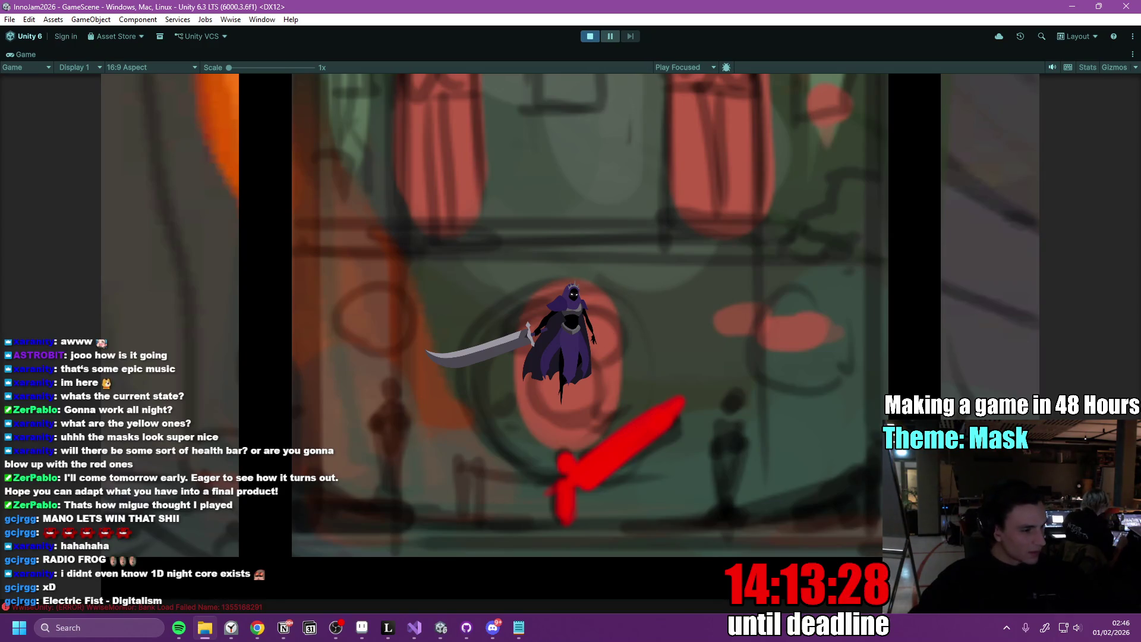
pyautogui.click(538, 320)
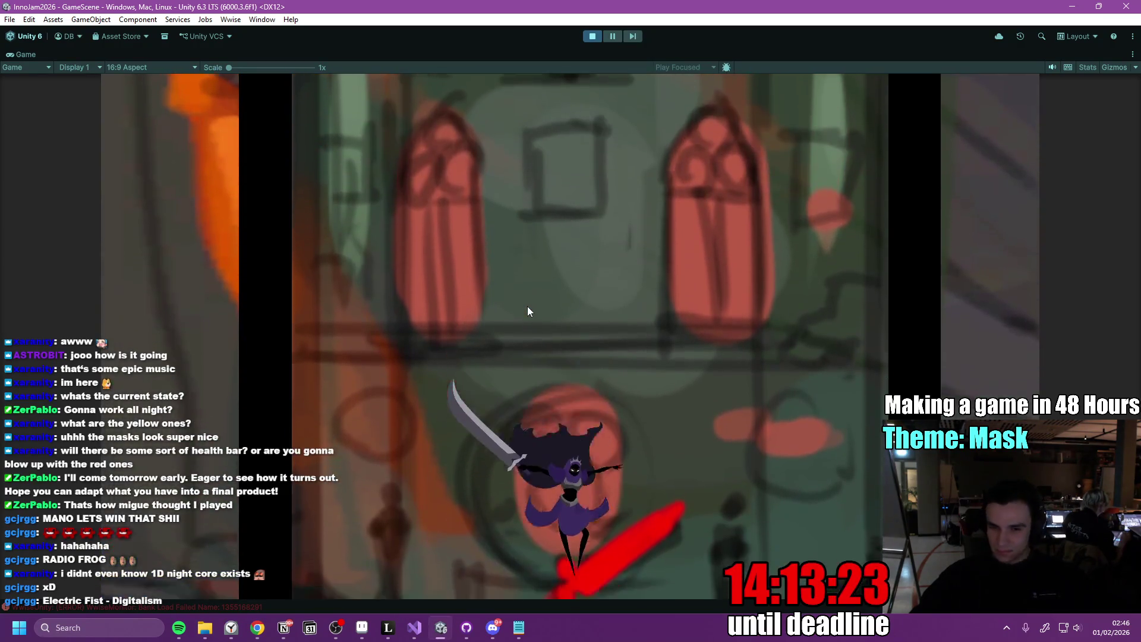
pyautogui.press('a')
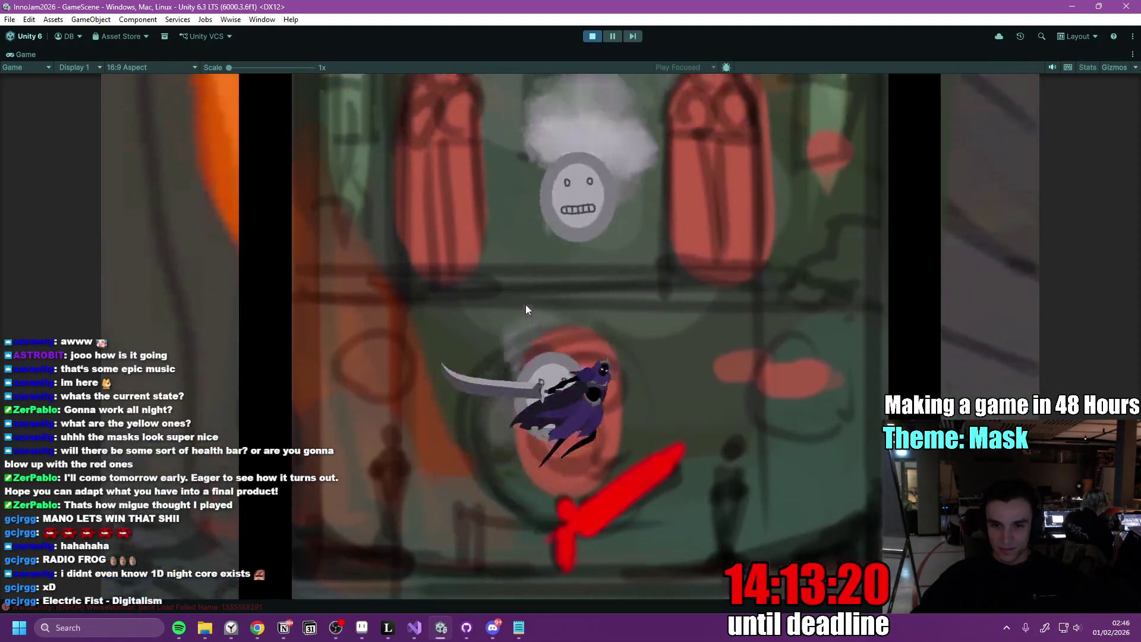
pyautogui.press('d')
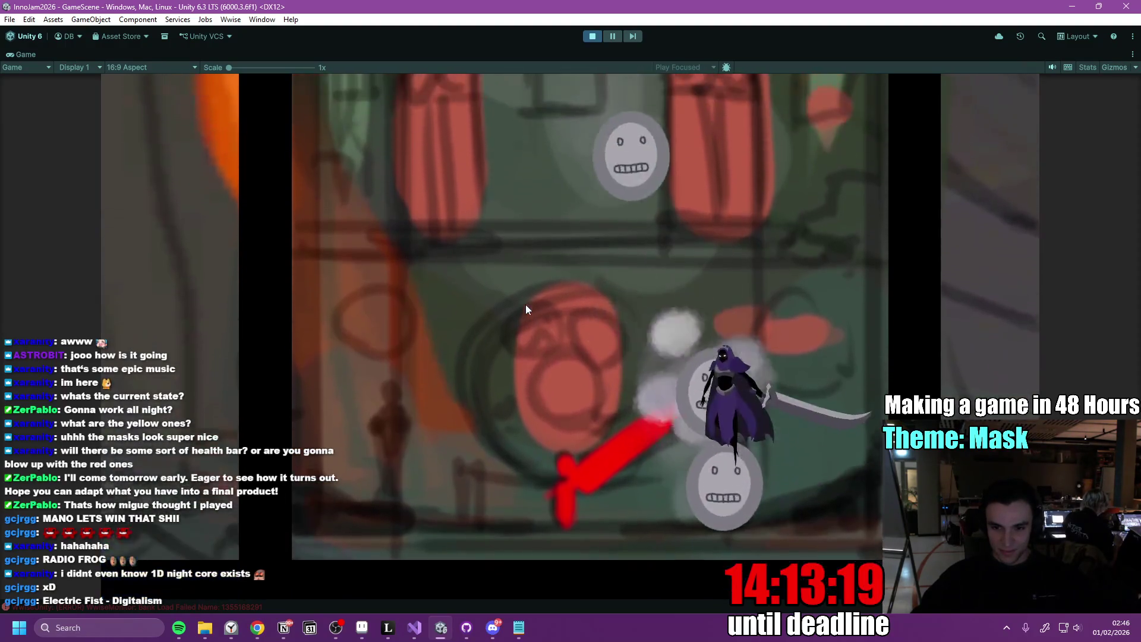
pyautogui.press('a')
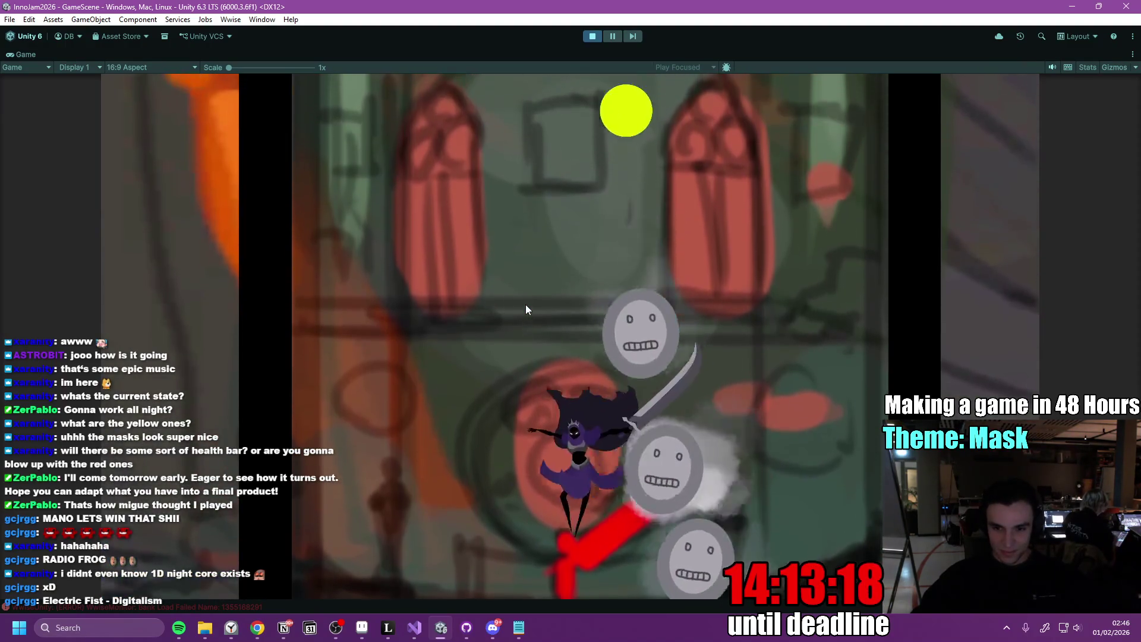
pyautogui.press('d')
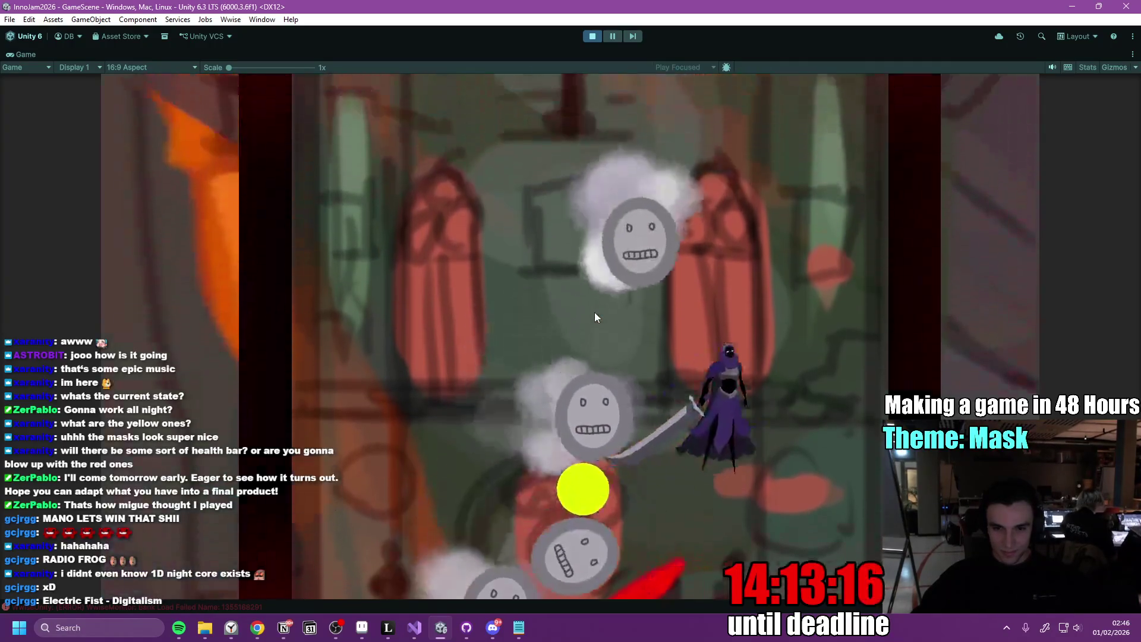
pyautogui.press('a')
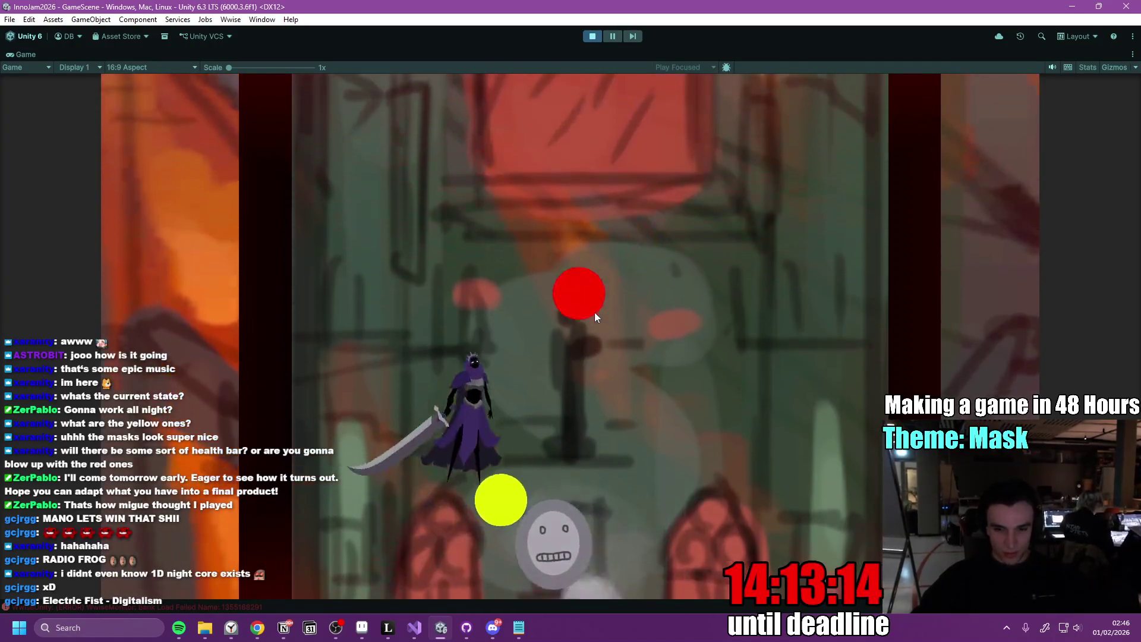
pyautogui.press('d')
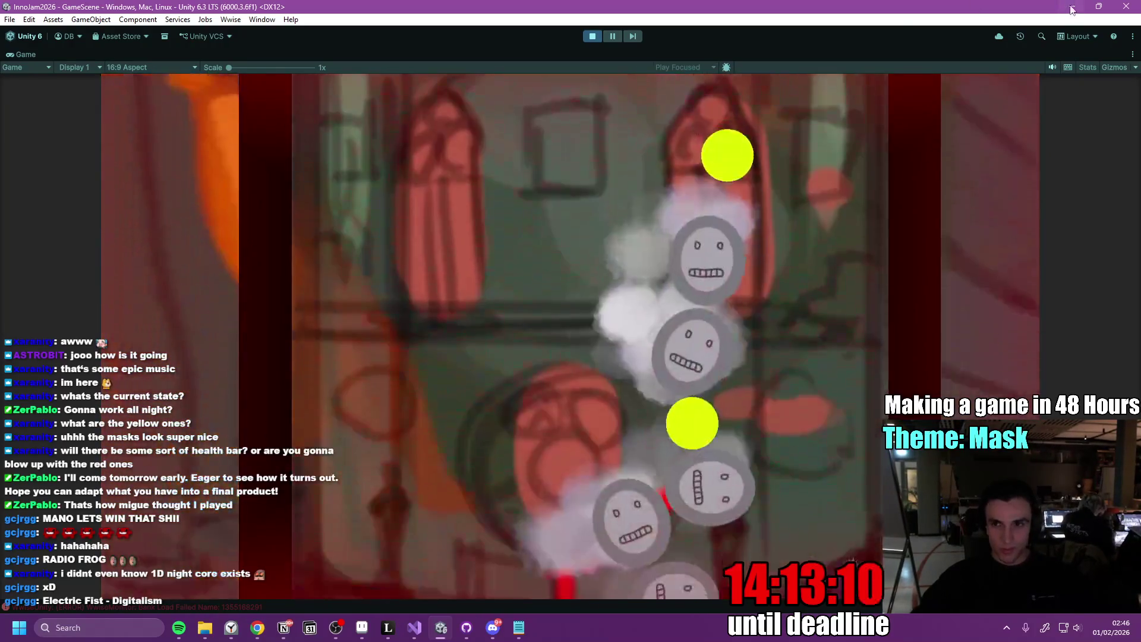
pyautogui.hotkey('alt', 'Tab')
pyautogui.hotkey('alt', 'Tab')
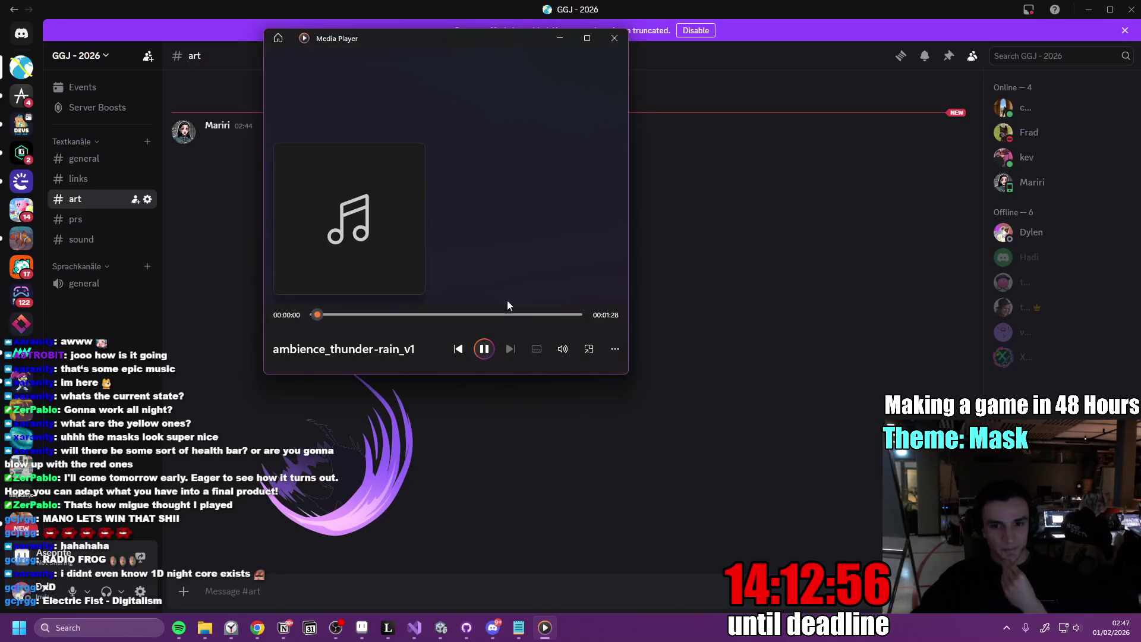
# Skim through the thunder-rain ambience, check its volume, and close the player
pyautogui.click(458, 314)
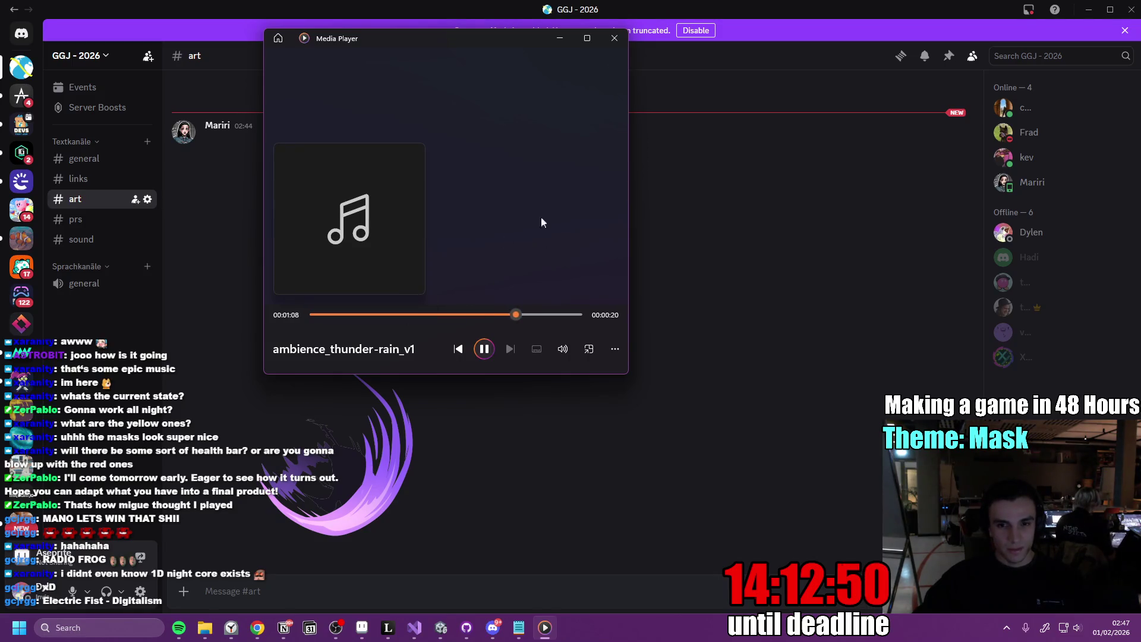
pyautogui.click(562, 353)
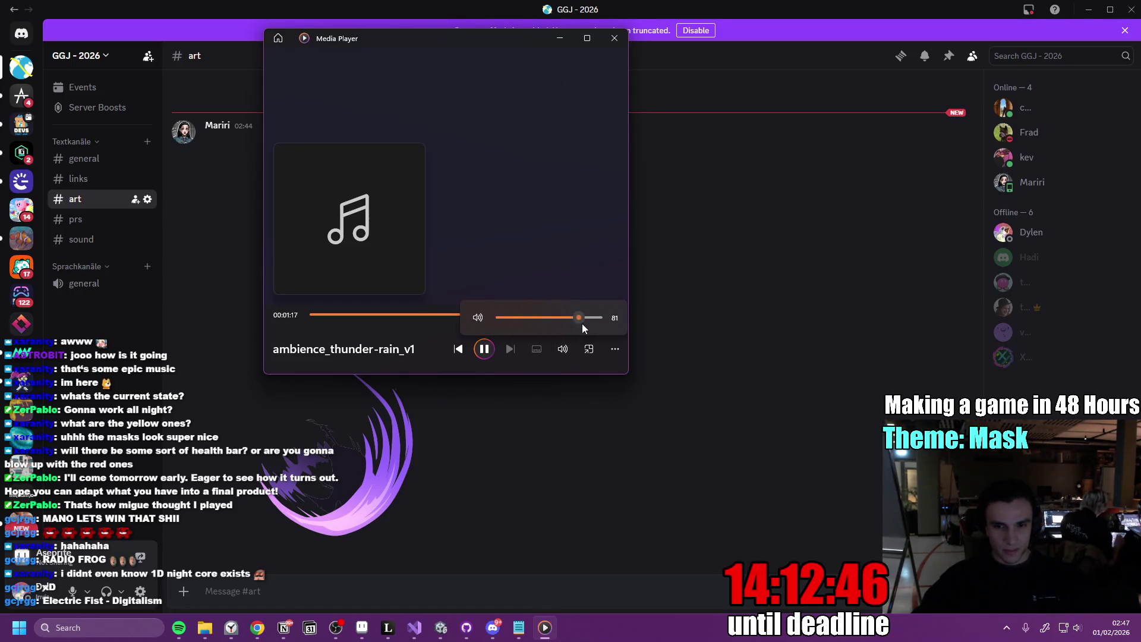
pyautogui.click(608, 43)
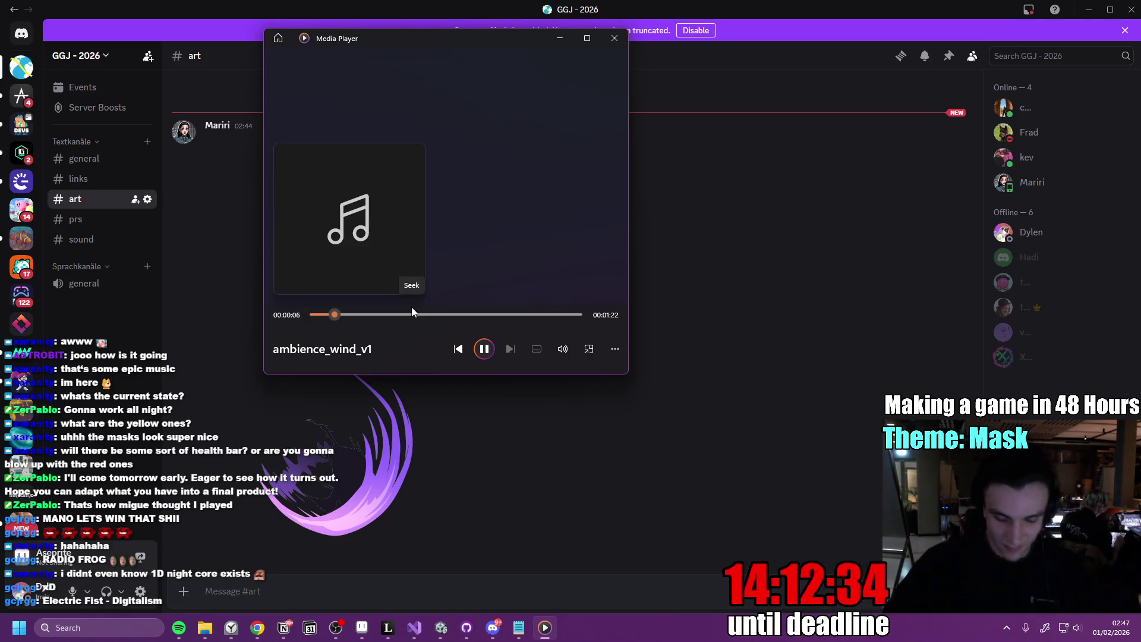
# Raise the system volume, skim through ambience_wind_v1, and close its player
pyautogui.press('XF86AudioRaiseVolume')
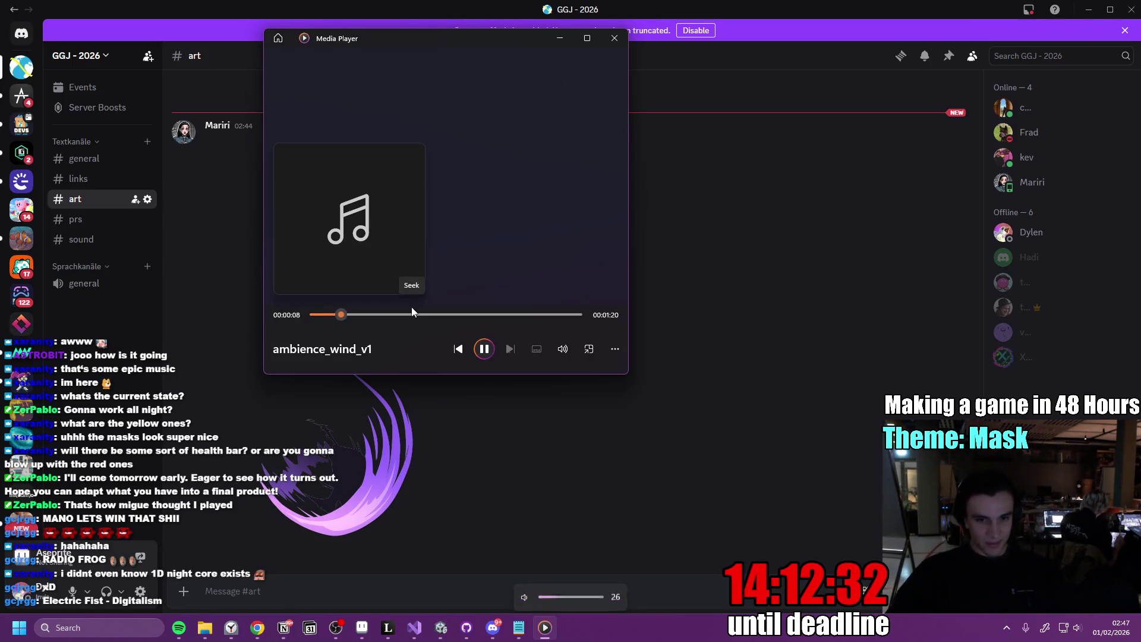
pyautogui.click(387, 314)
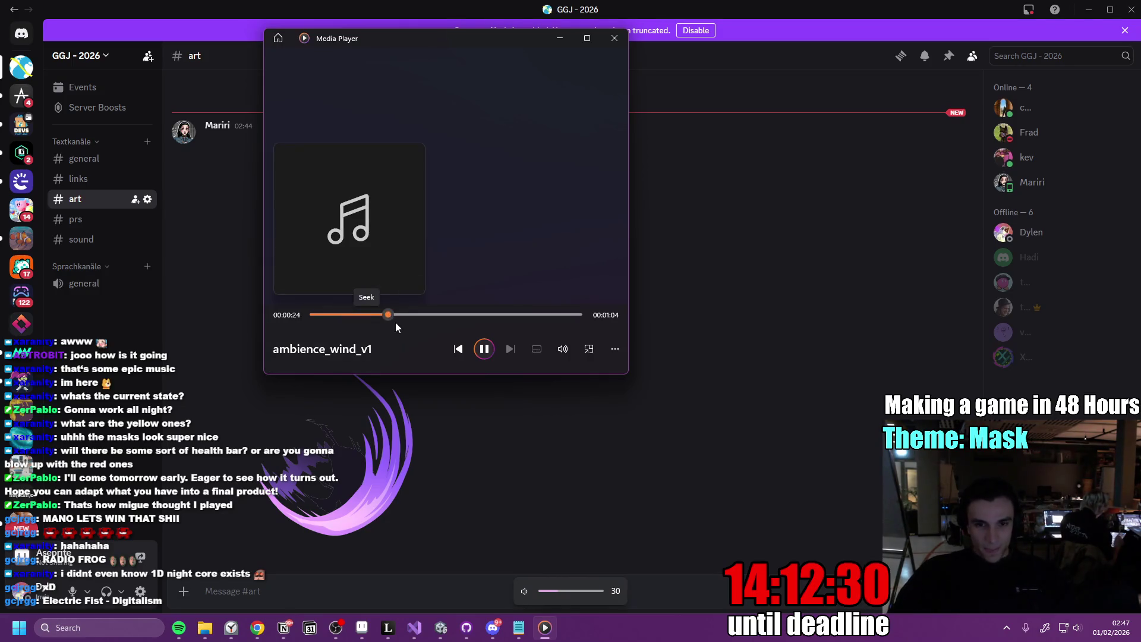
pyautogui.click(419, 317)
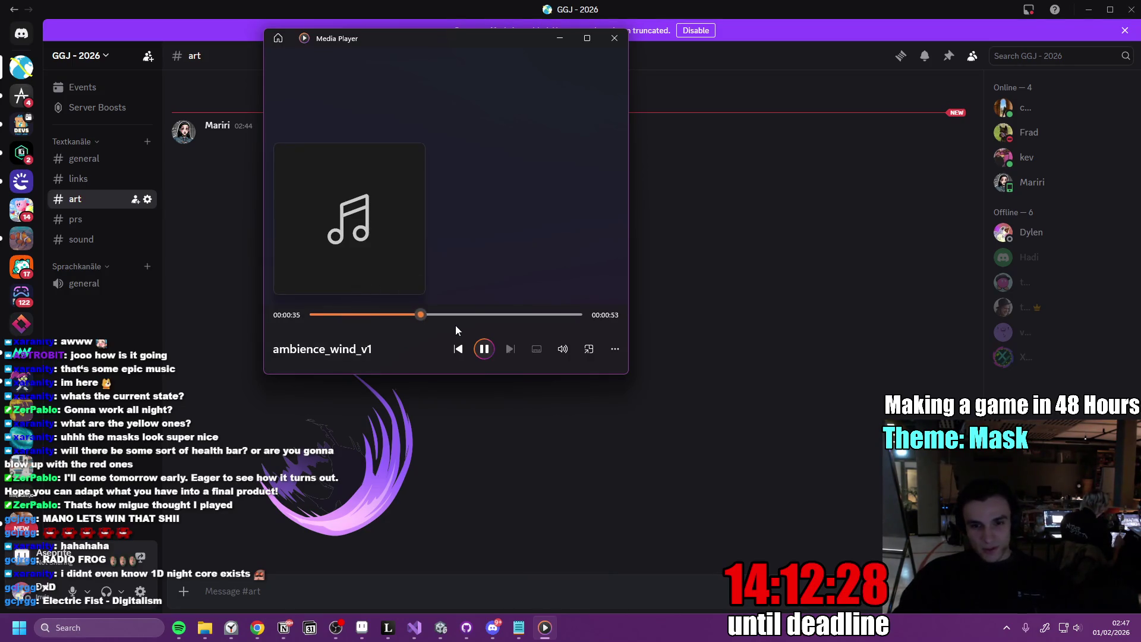
pyautogui.click(455, 325)
pyautogui.click(614, 39)
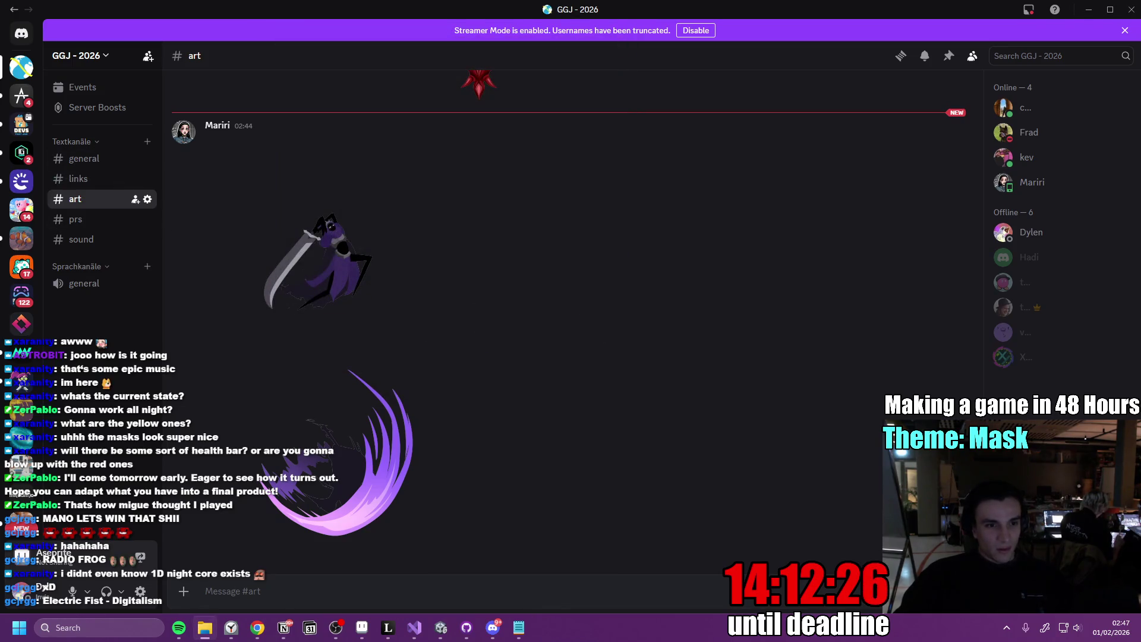
pyautogui.click(232, 283)
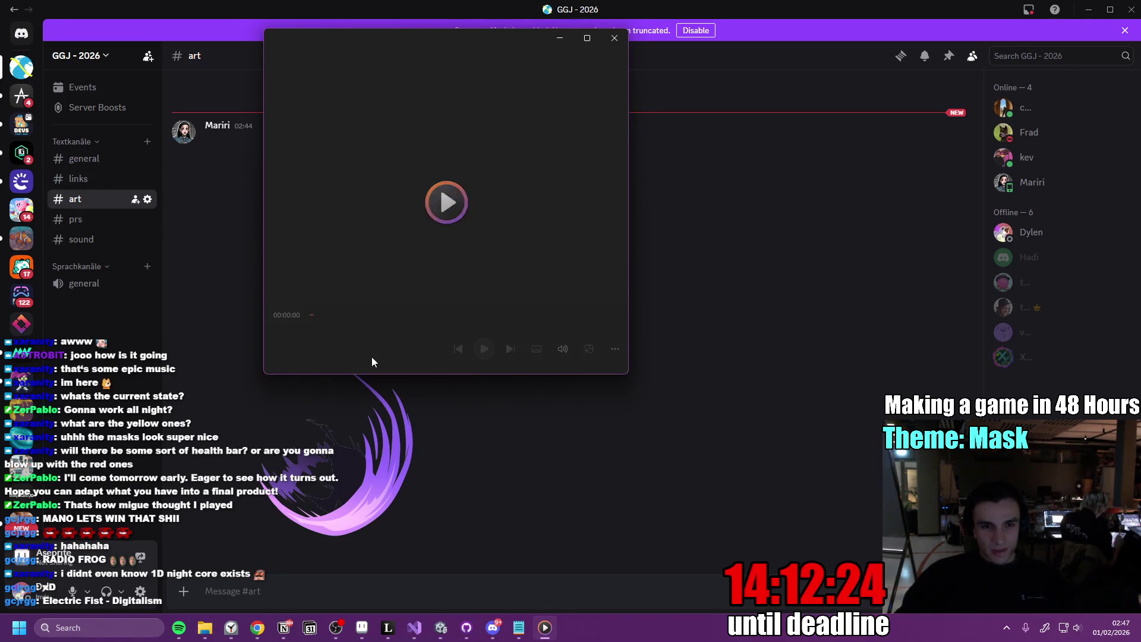
# Audition enemy_damage_v1, enemy_death_v1 and mask_drop_v1, replaying the damage and mask drop sounds
pyautogui.click(483, 354)
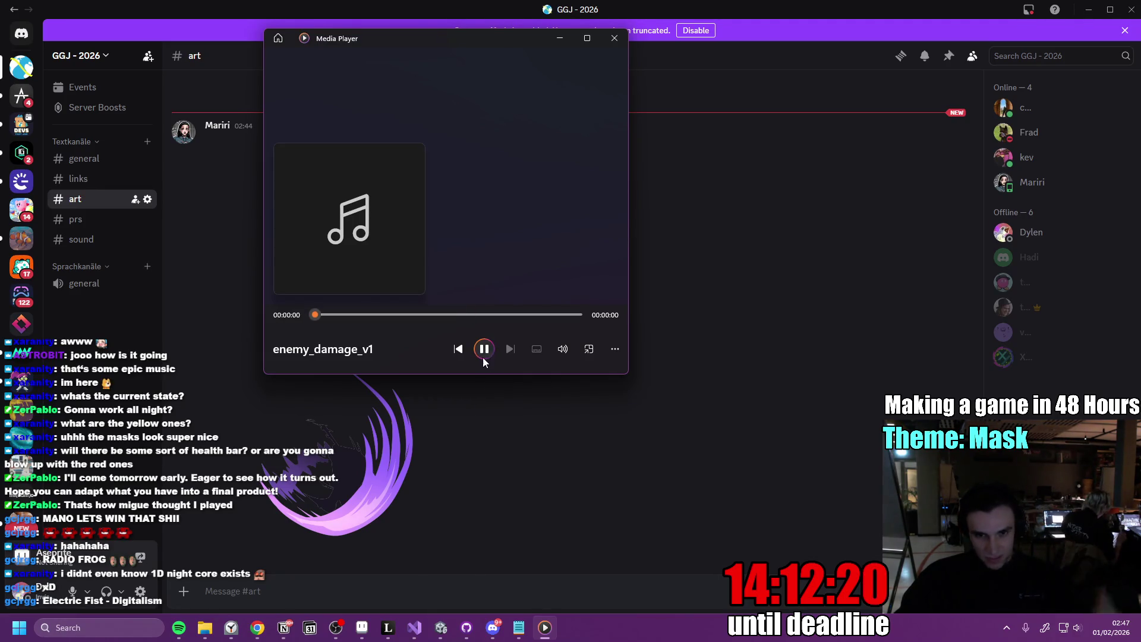
pyautogui.click(483, 354)
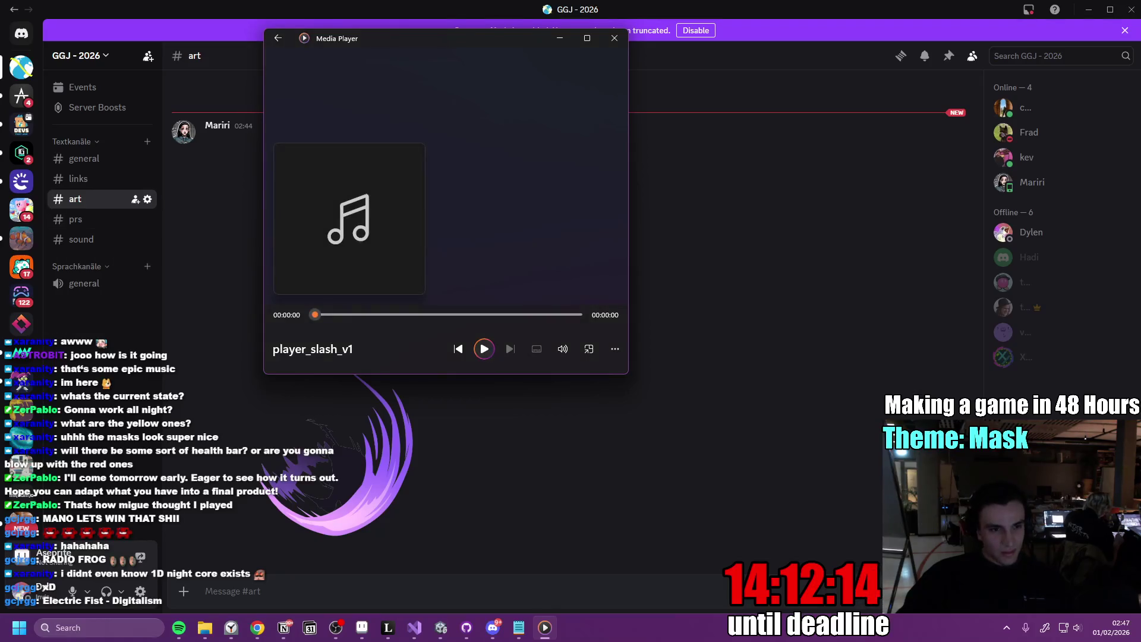
pyautogui.click(484, 349)
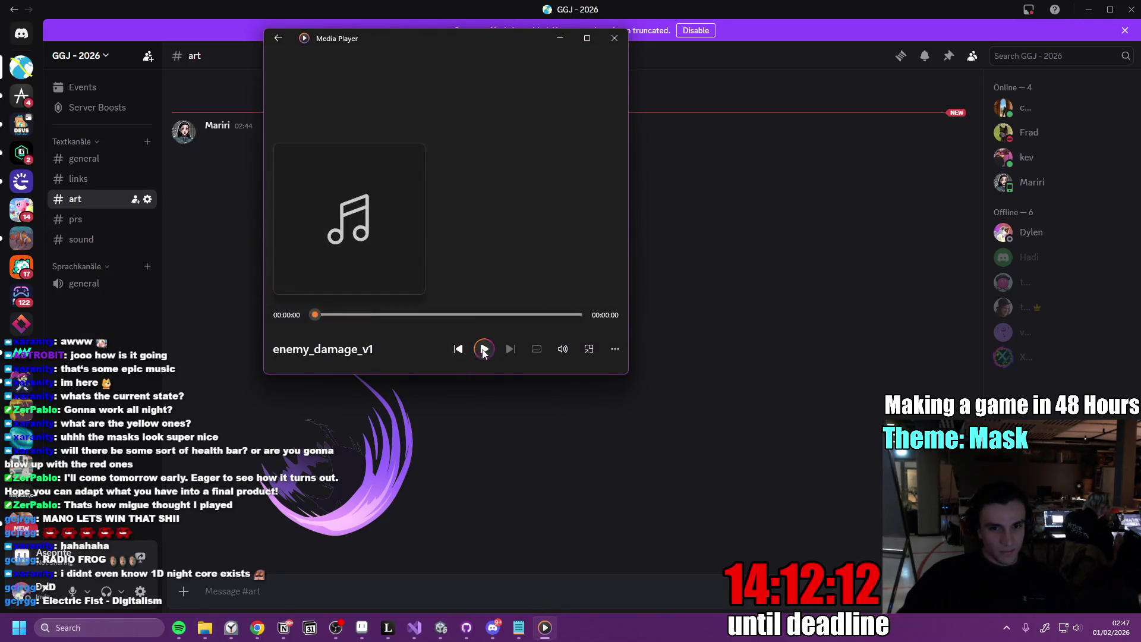
pyautogui.click(614, 38)
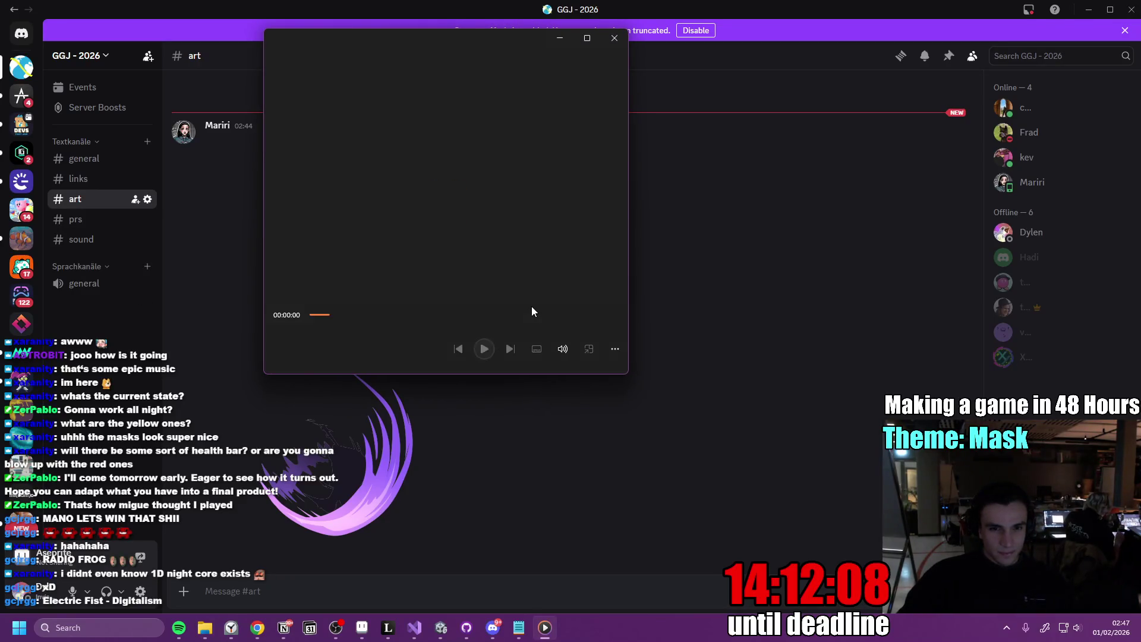
pyautogui.click(484, 351)
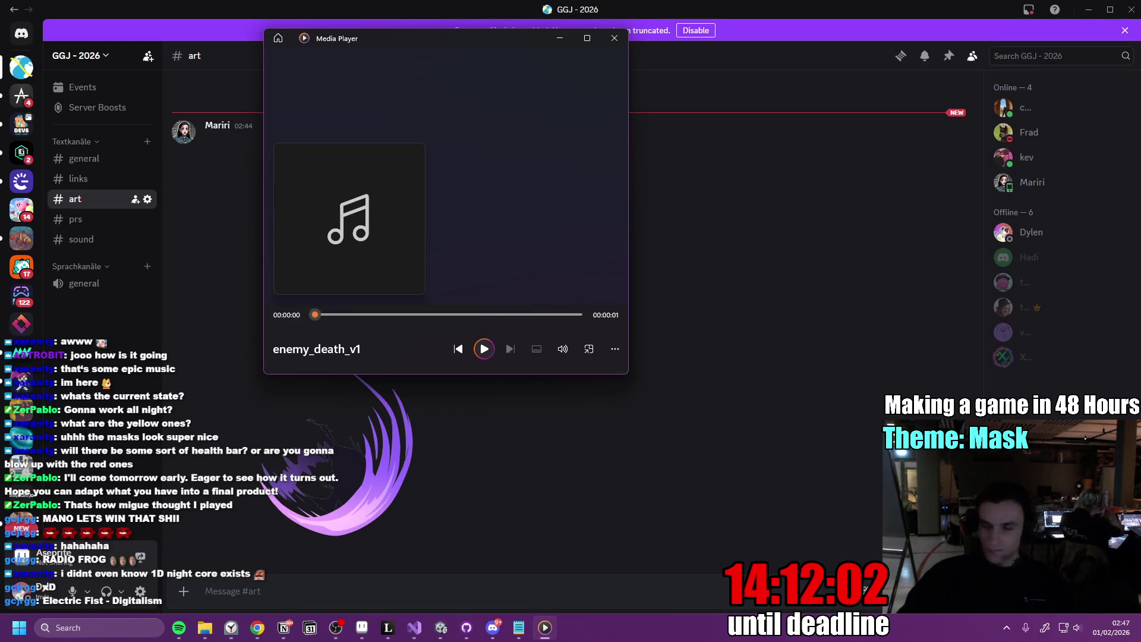
pyautogui.press('Return')
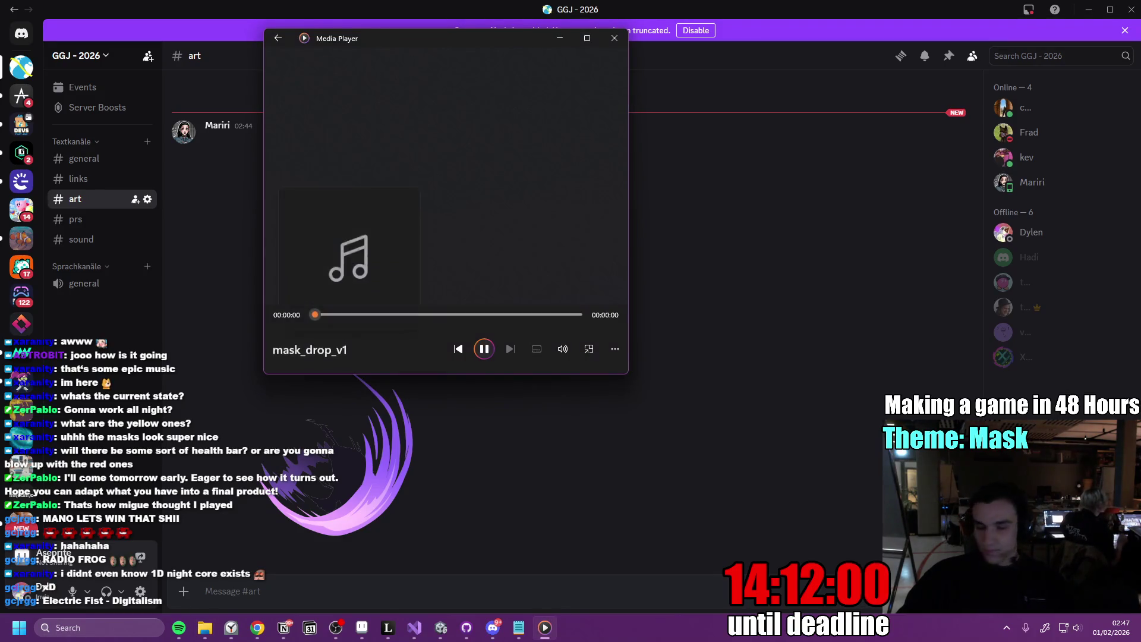
pyautogui.click(479, 354)
pyautogui.click(484, 351)
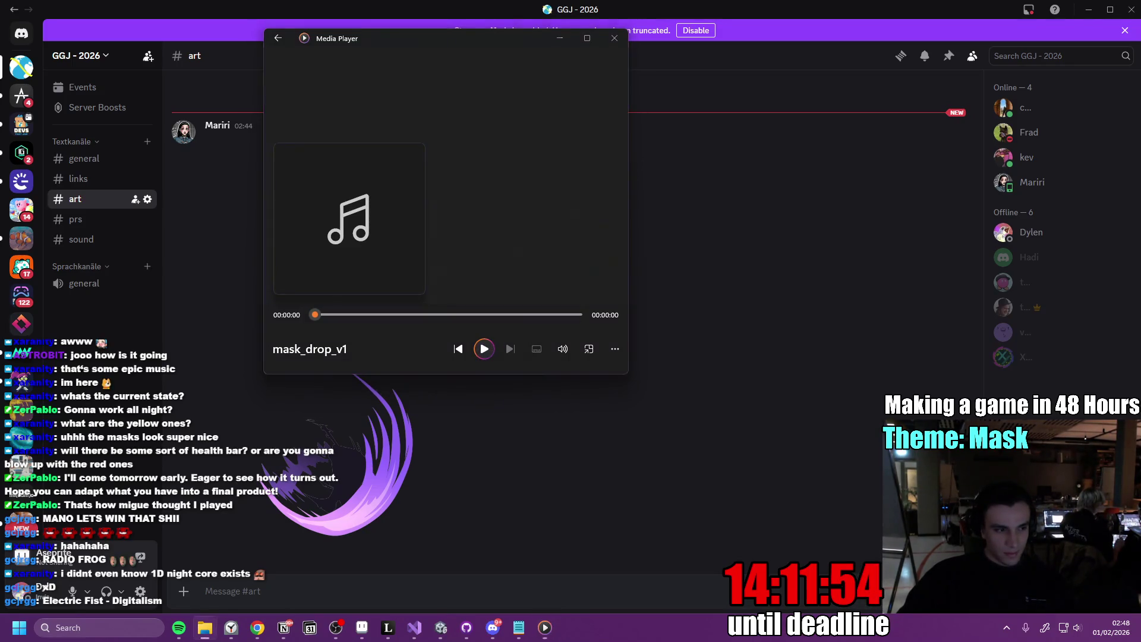
# Play the mask_explode_v1 clip five times in a row
pyautogui.click(486, 350)
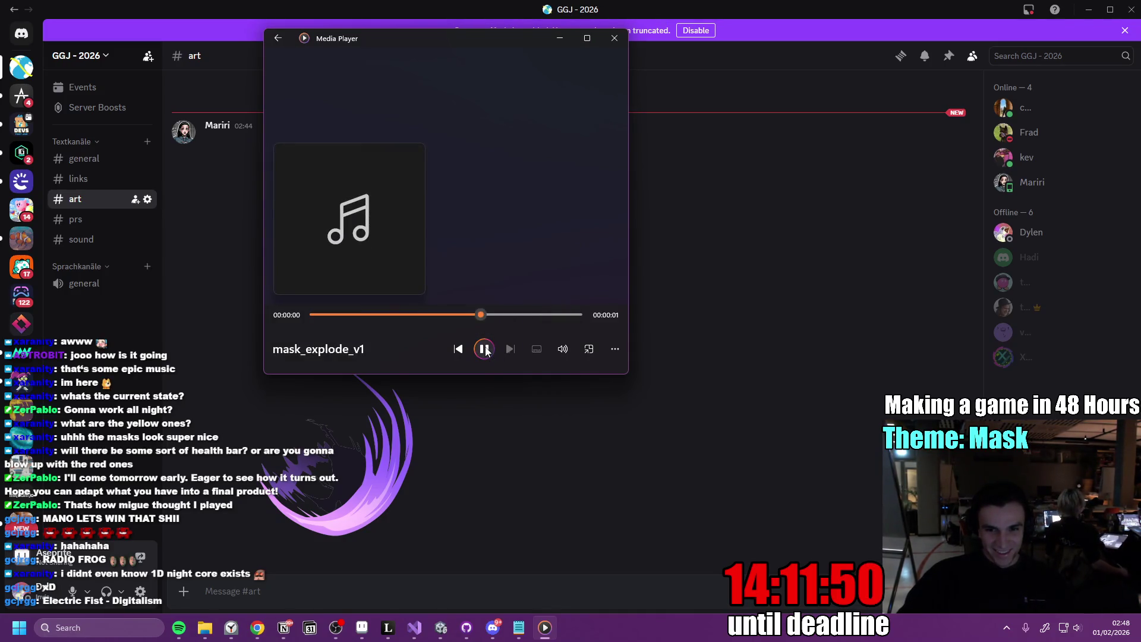
pyautogui.click(488, 347)
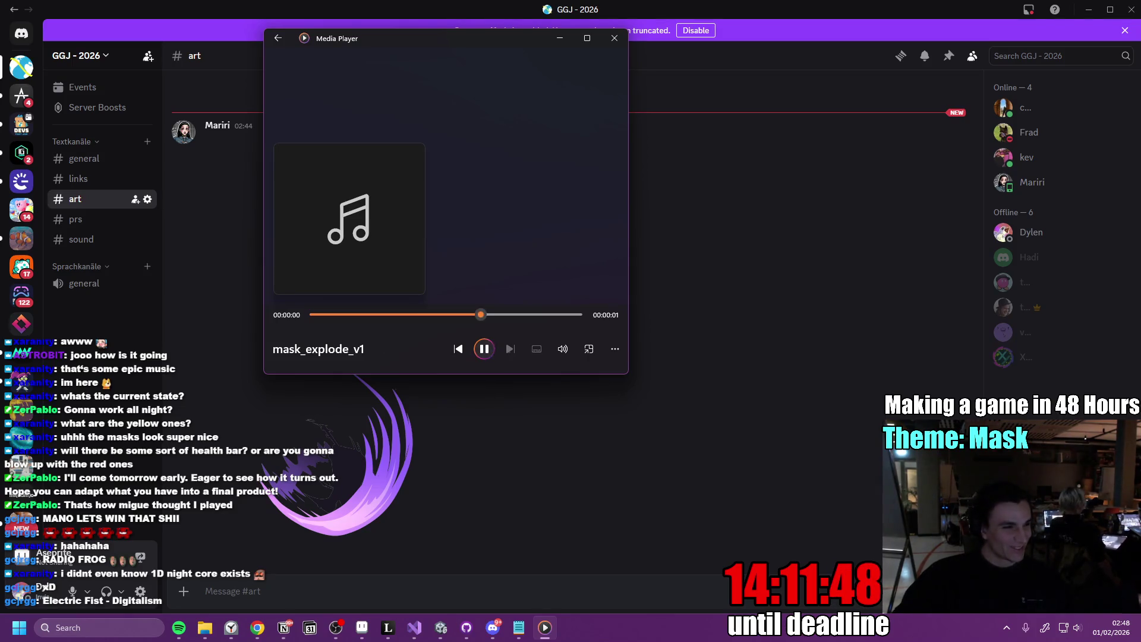
pyautogui.click(483, 350)
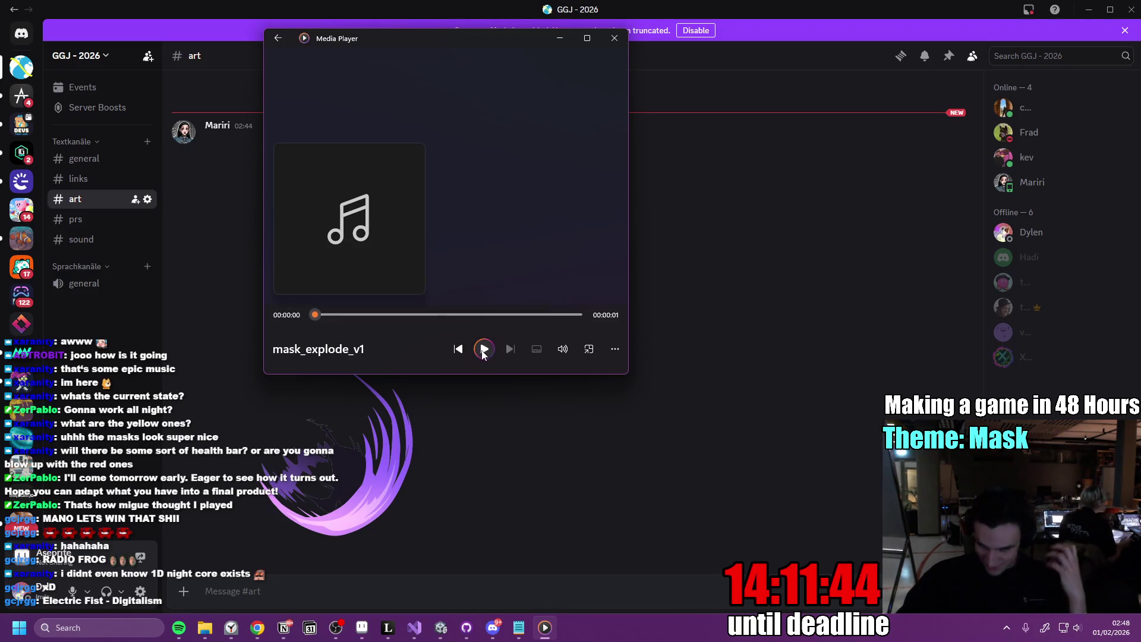
pyautogui.click(487, 350)
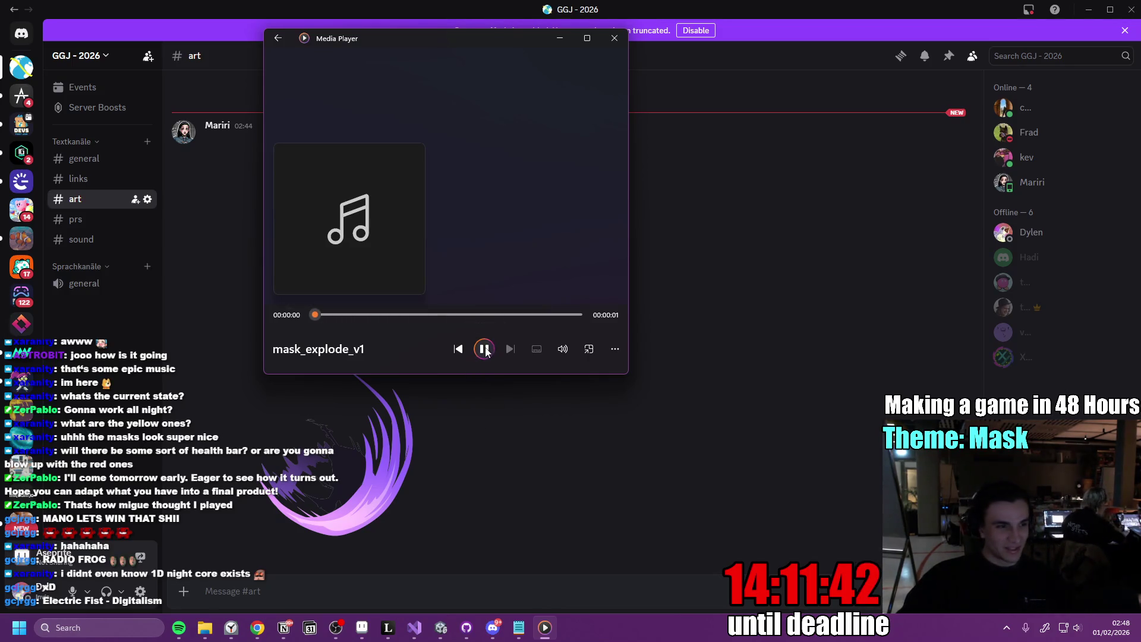
pyautogui.click(490, 350)
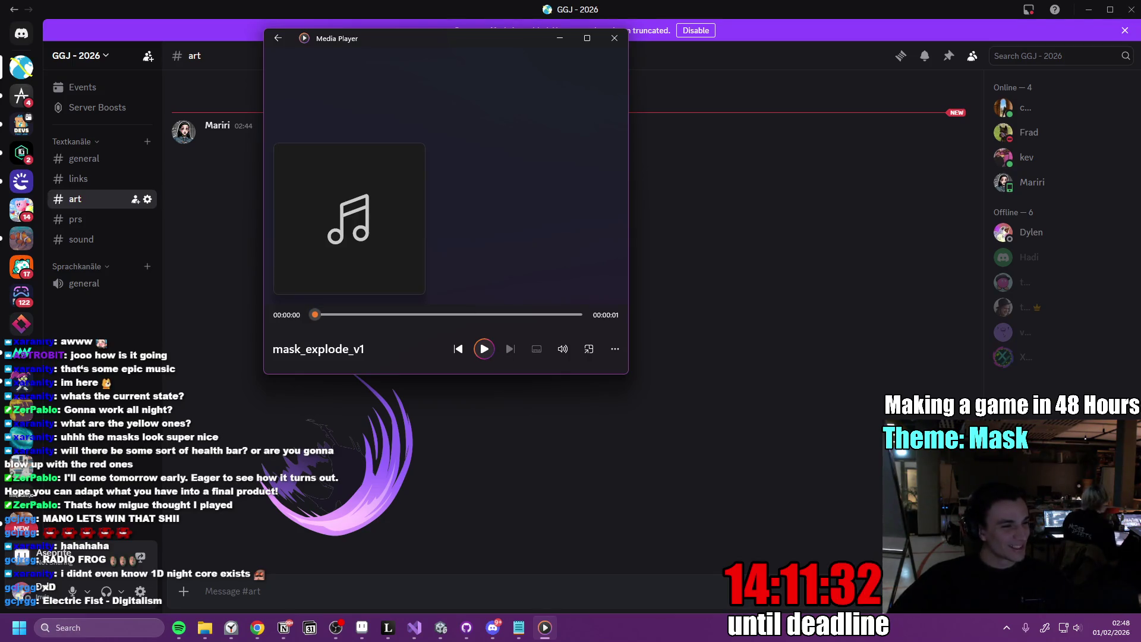
# Skip to mask_falling_v1 and replay it several times, briefly checking mask_pierce_v1
pyautogui.hotkey('ctrl', 'f')
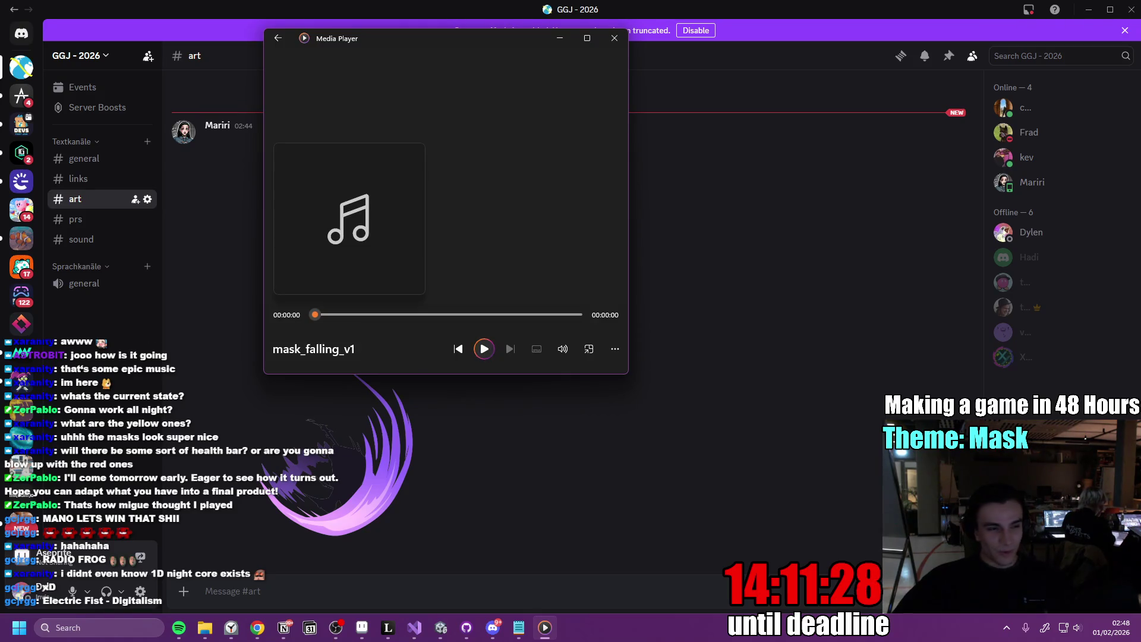
pyautogui.click(483, 350)
pyautogui.click(481, 351)
pyautogui.click(482, 351)
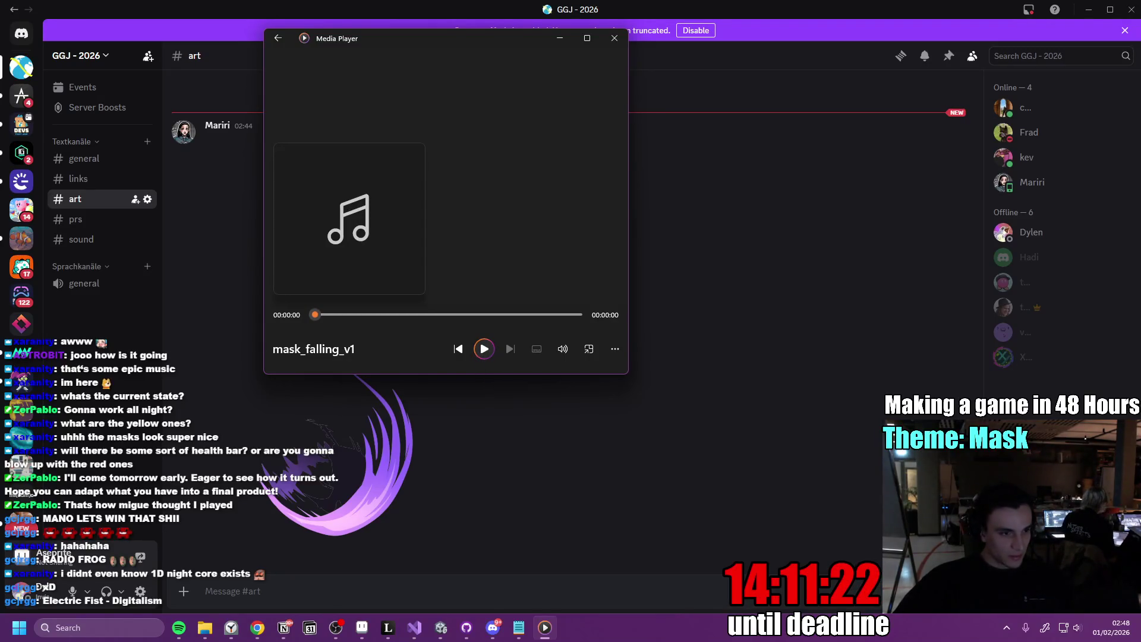
pyautogui.click(509, 348)
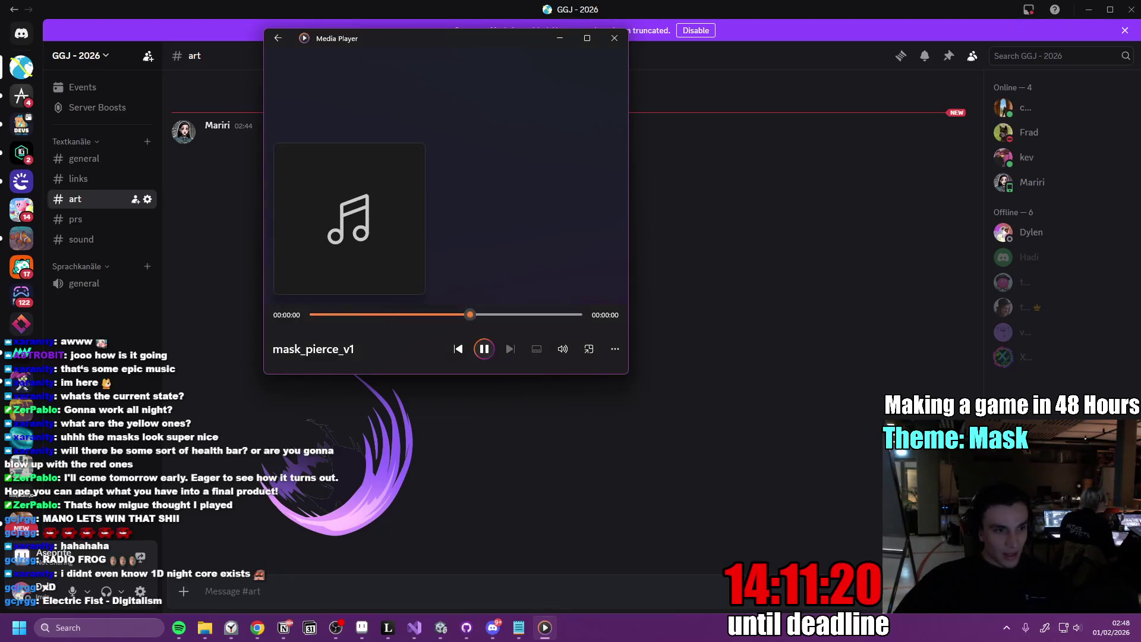
pyautogui.click(457, 349)
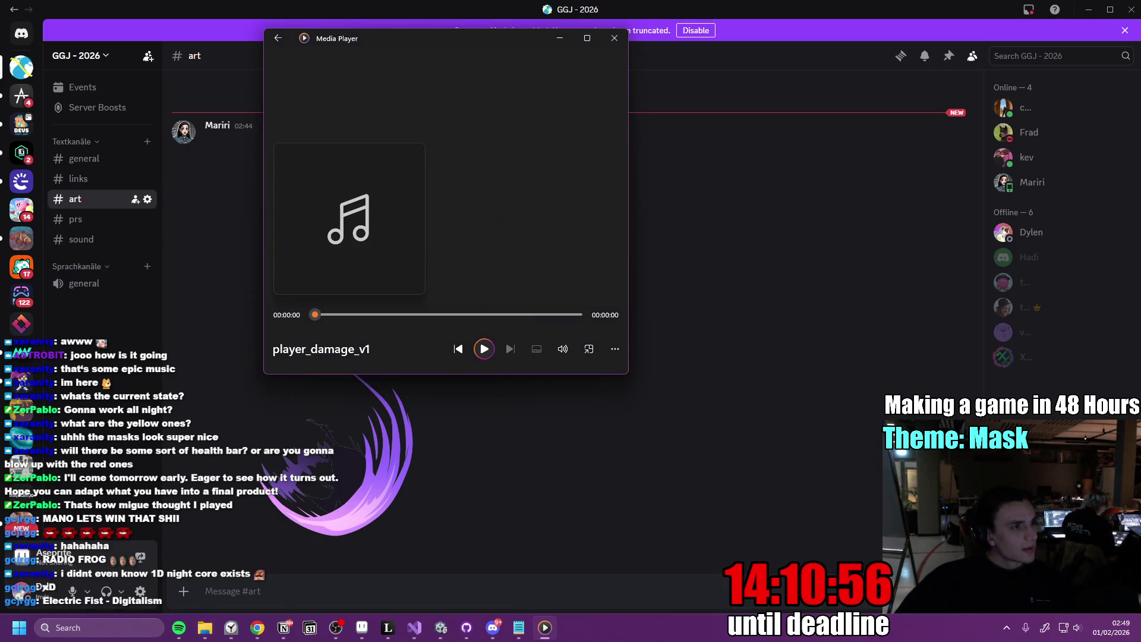
# Play player_death_game_over_v1 and close the remaining sound preview windows
pyautogui.hotkey('ctrl', 'f')
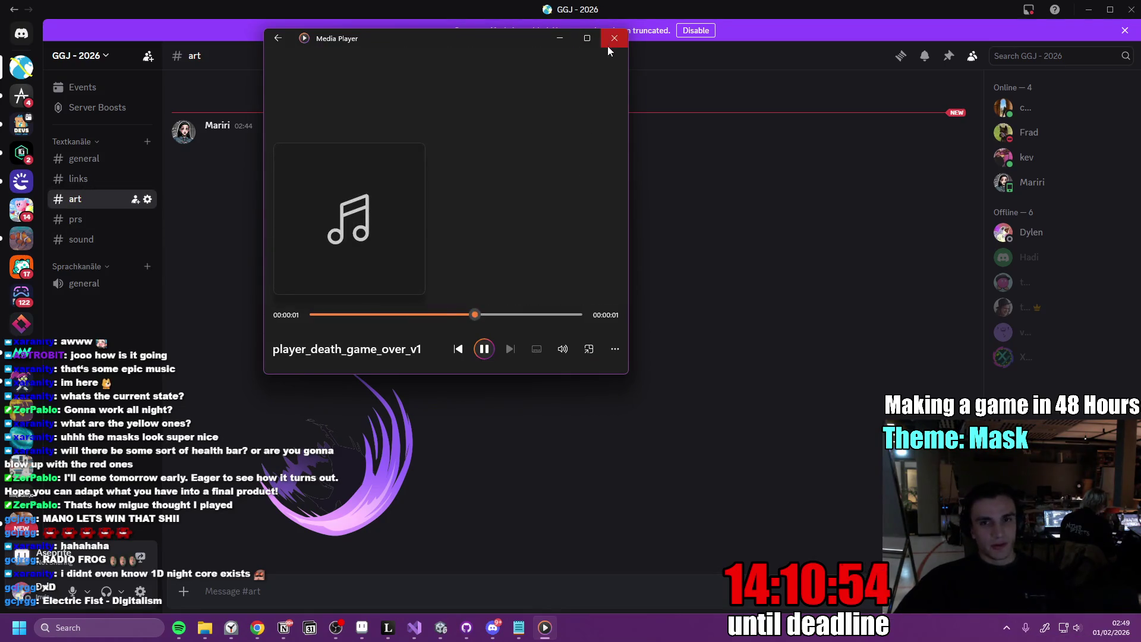
pyautogui.click(613, 38)
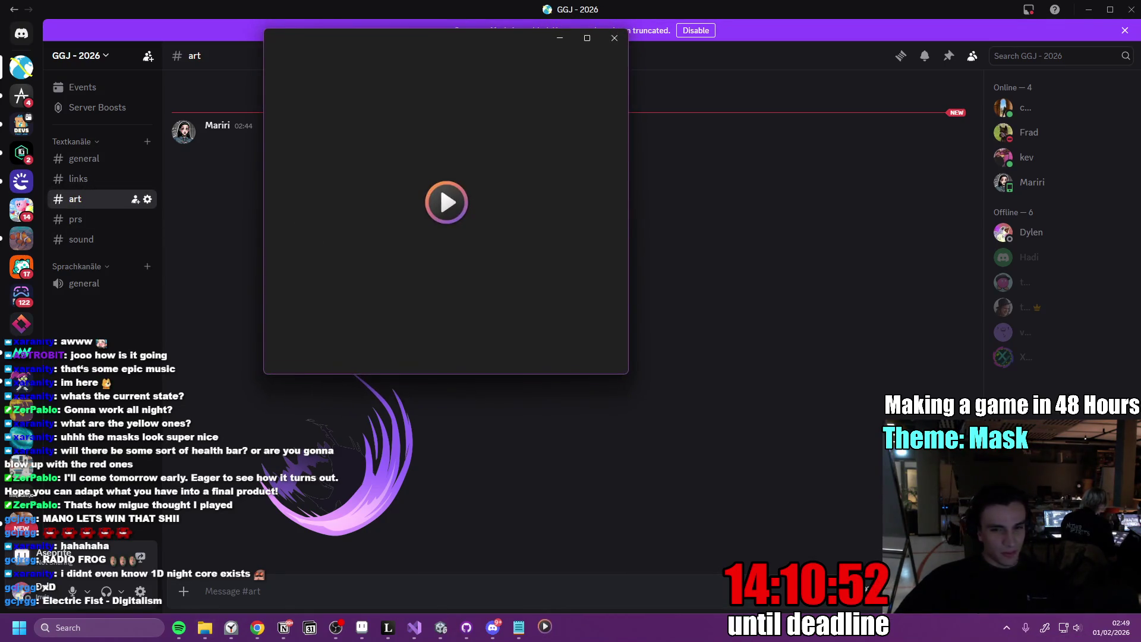
pyautogui.click(619, 40)
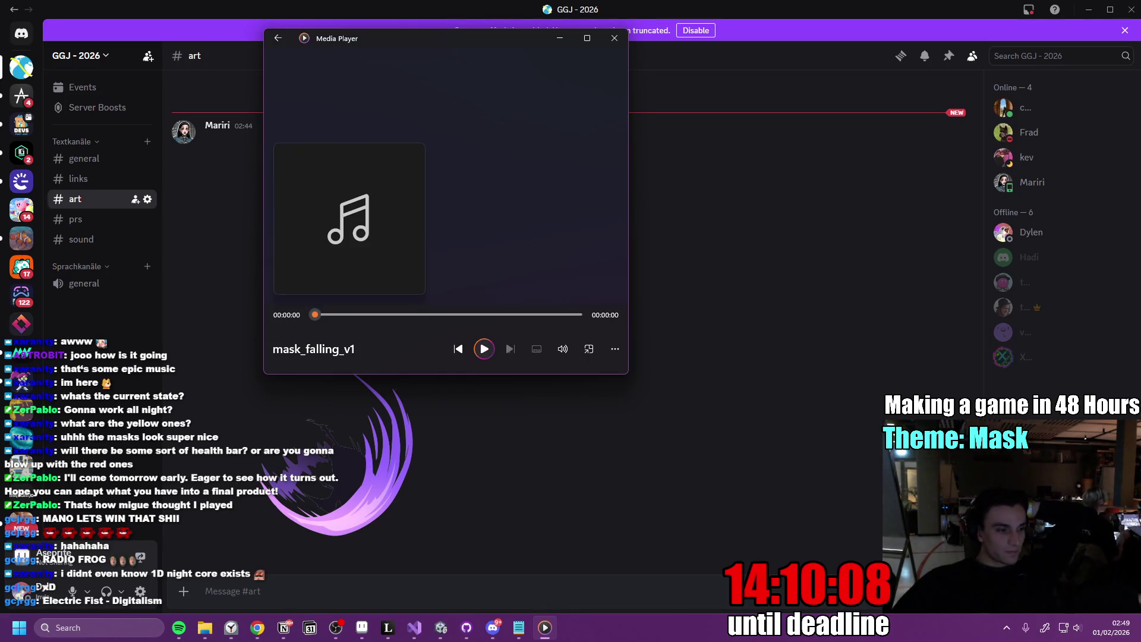
pyautogui.click(615, 41)
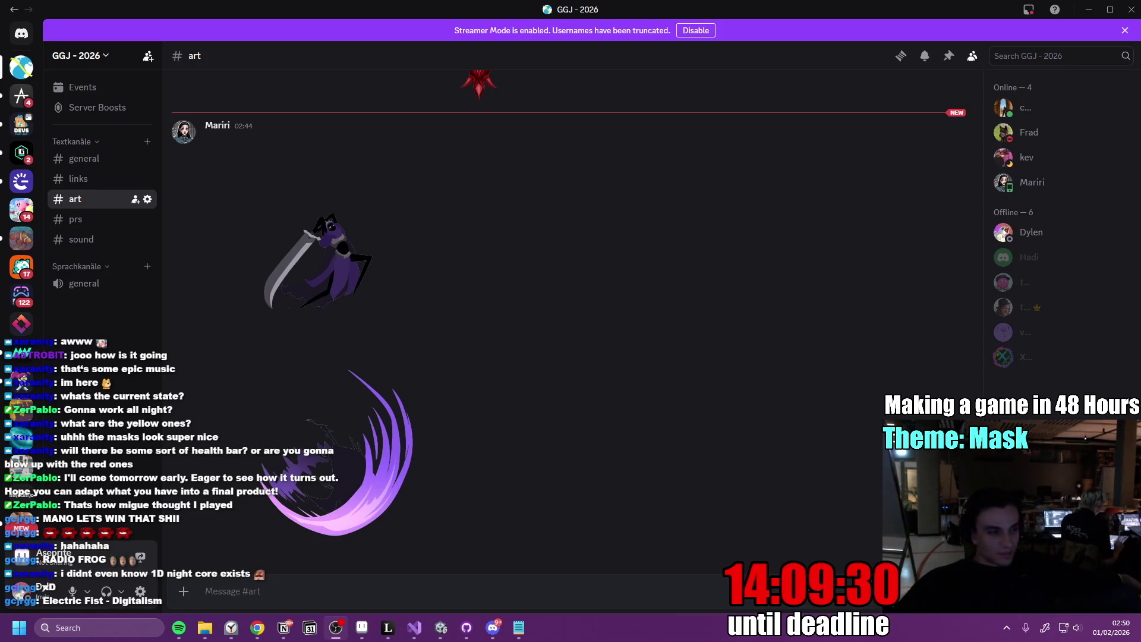
# Cycle through open windows back to Discord's #art channel, then minimize Discord
pyautogui.hotkey('alt', 'Tab')
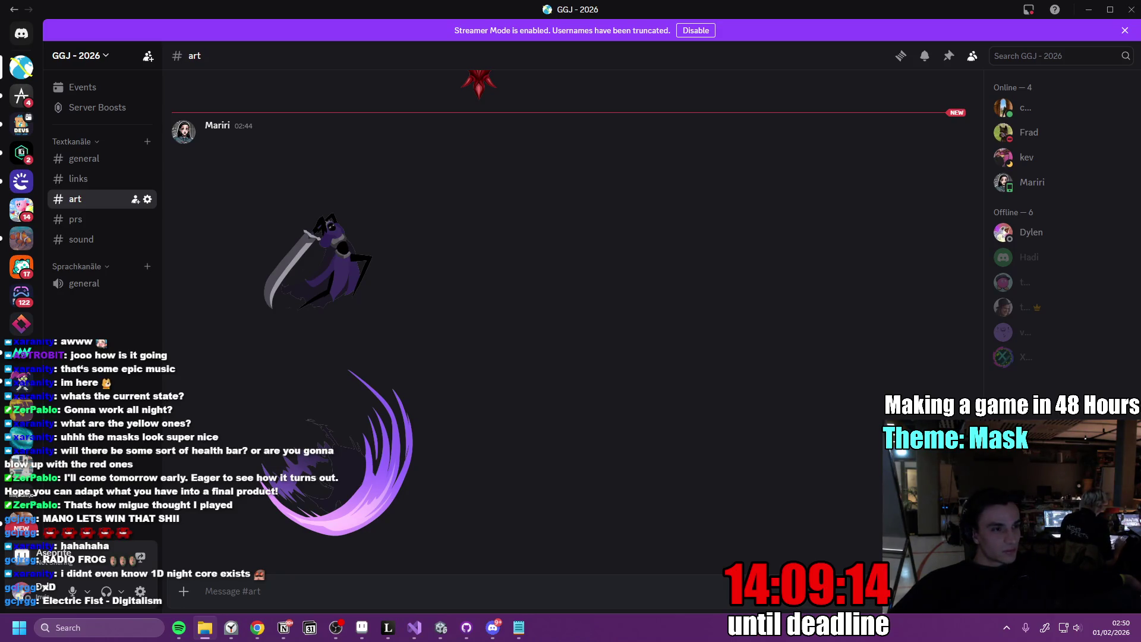
pyautogui.hotkey('alt', 'Tab')
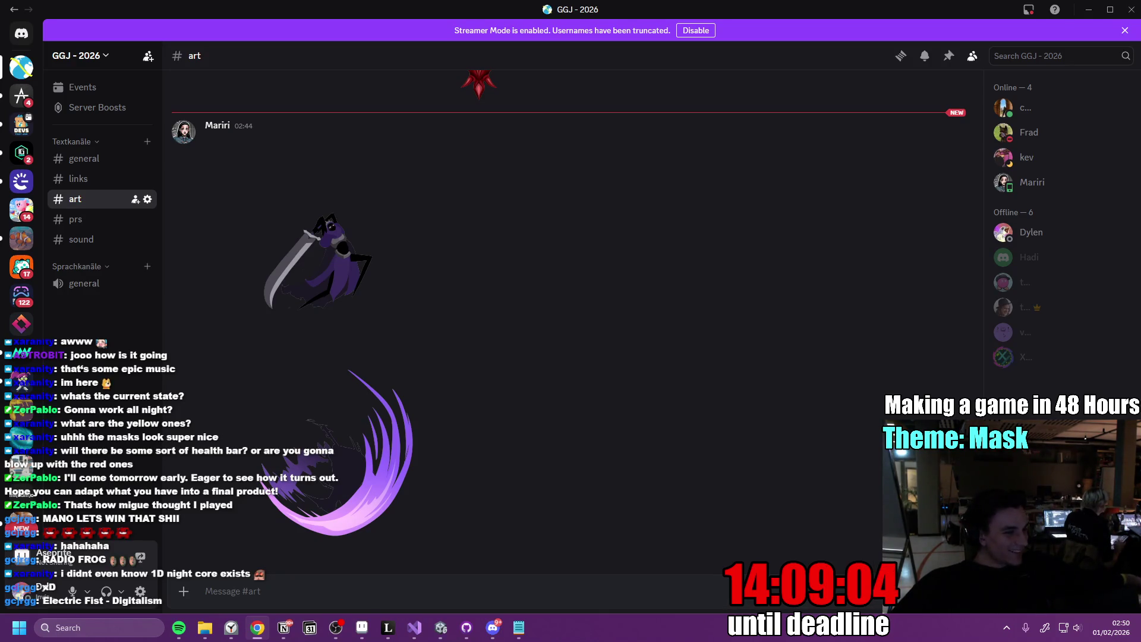
pyautogui.hotkey('alt', 'Tab')
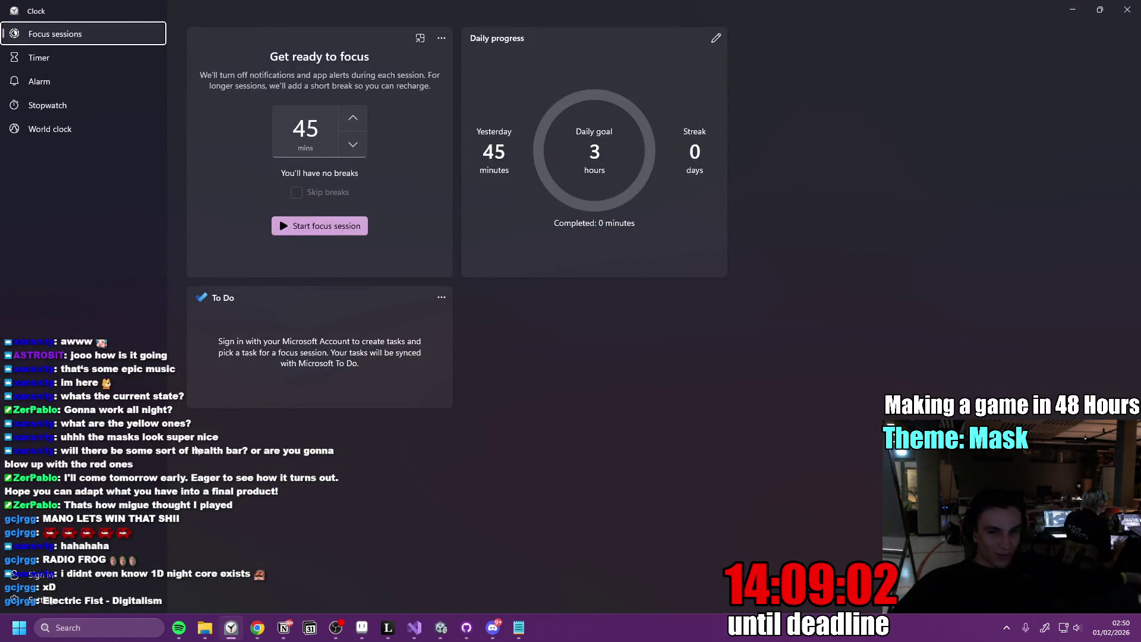
pyautogui.hotkey('alt', 'Tab')
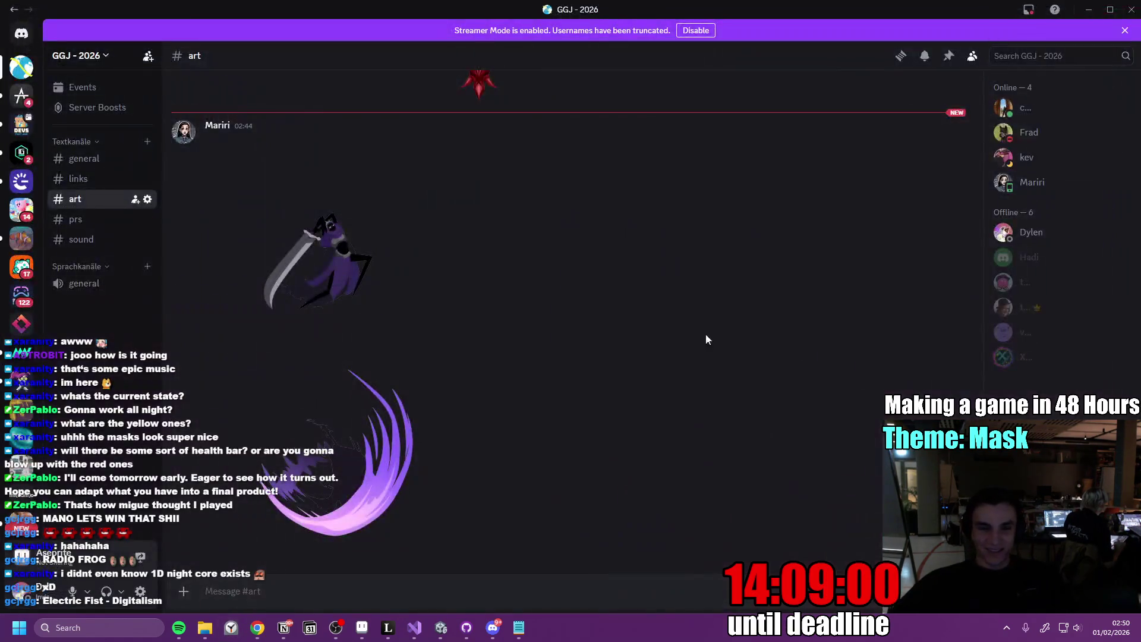
pyautogui.click(1090, 10)
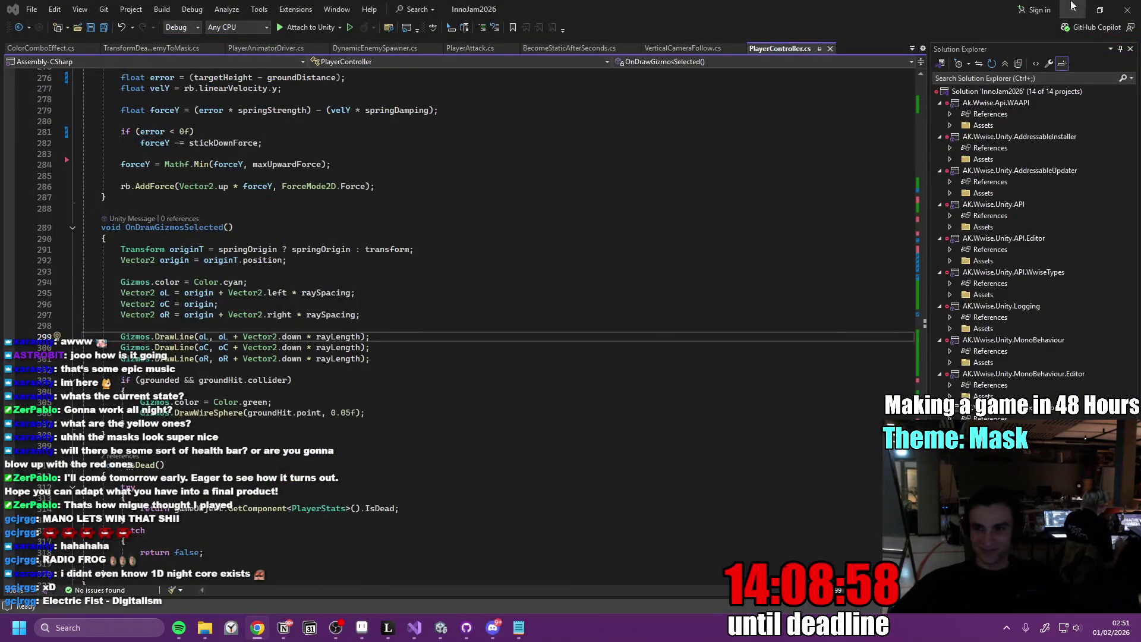
# Minimize Visual Studio to review the Notion to-do page, then bring Unity forward
pyautogui.click(1066, 8)
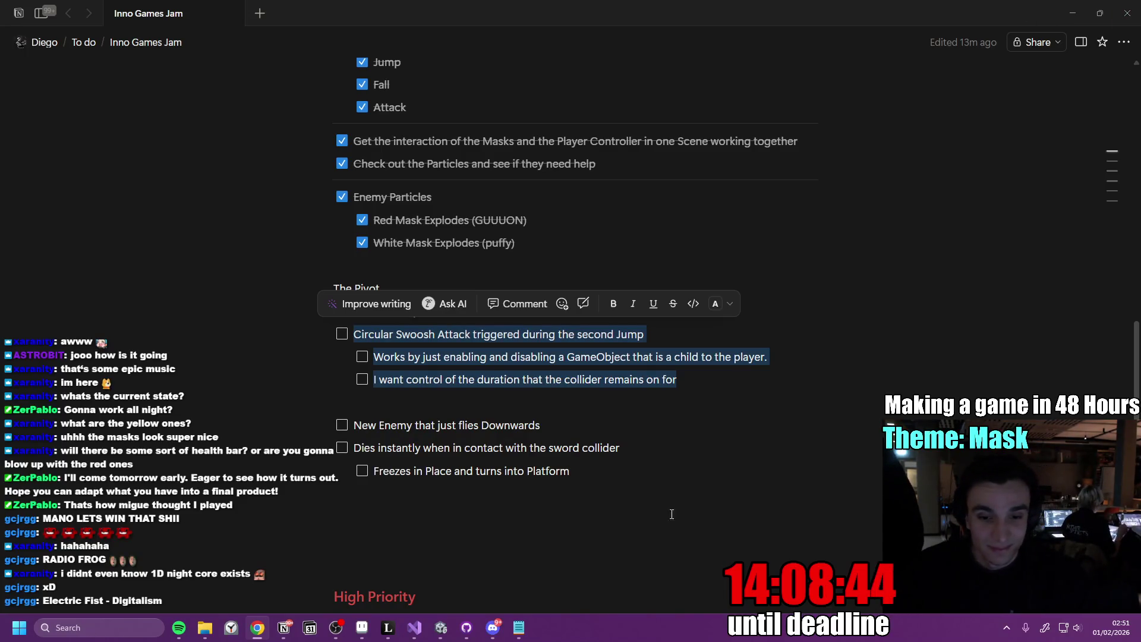
pyautogui.click(442, 625)
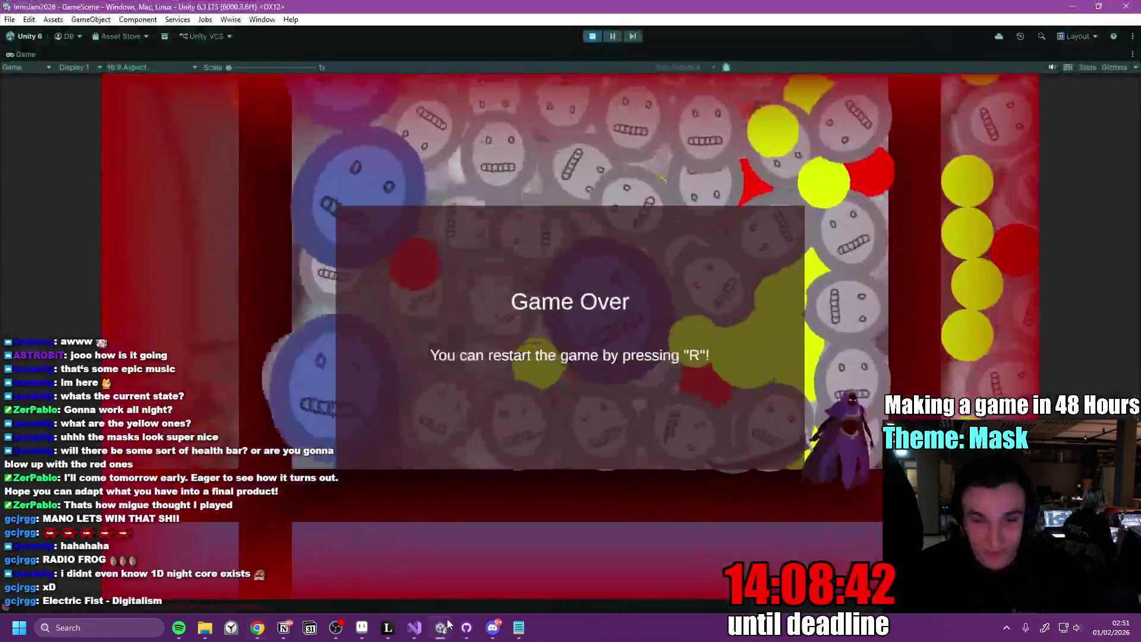
# Play the game until the Game Over screen, then stop Play mode with Ctrl+P
pyautogui.moveTo(459, 614)
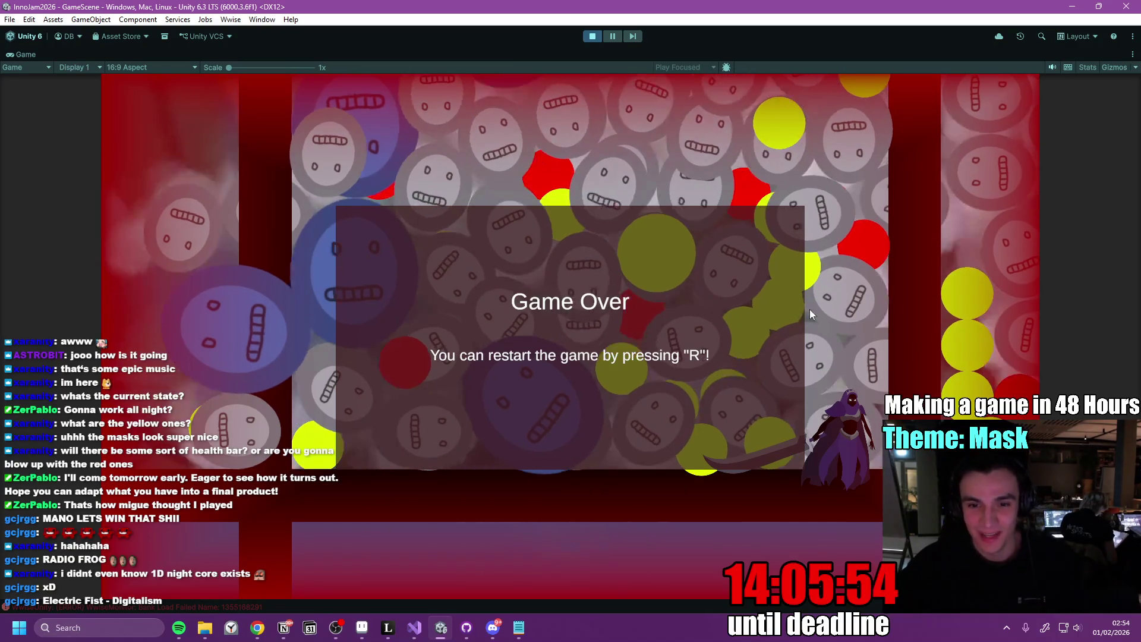
pyautogui.hotkey('ctrl', 'p')
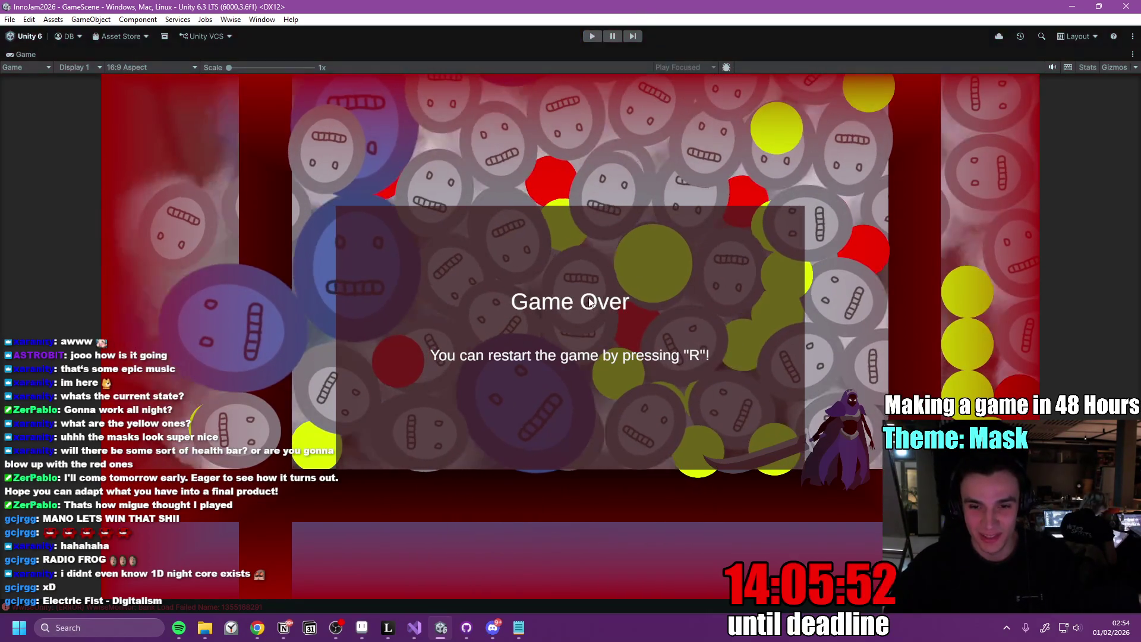
# Save the purple swoosh image from Discord to disk, then return to the Notion to-do page
pyautogui.click(1082, 6)
pyautogui.click(710, 378)
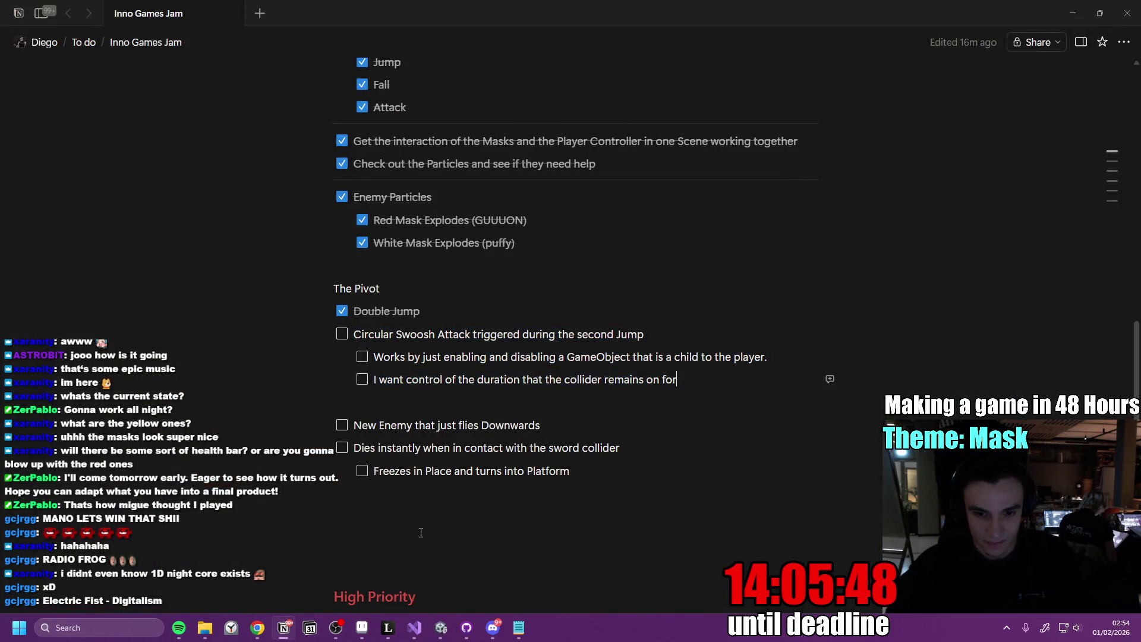
pyautogui.click(498, 636)
pyautogui.click(380, 451)
pyautogui.rightClick(555, 327)
pyautogui.click(590, 364)
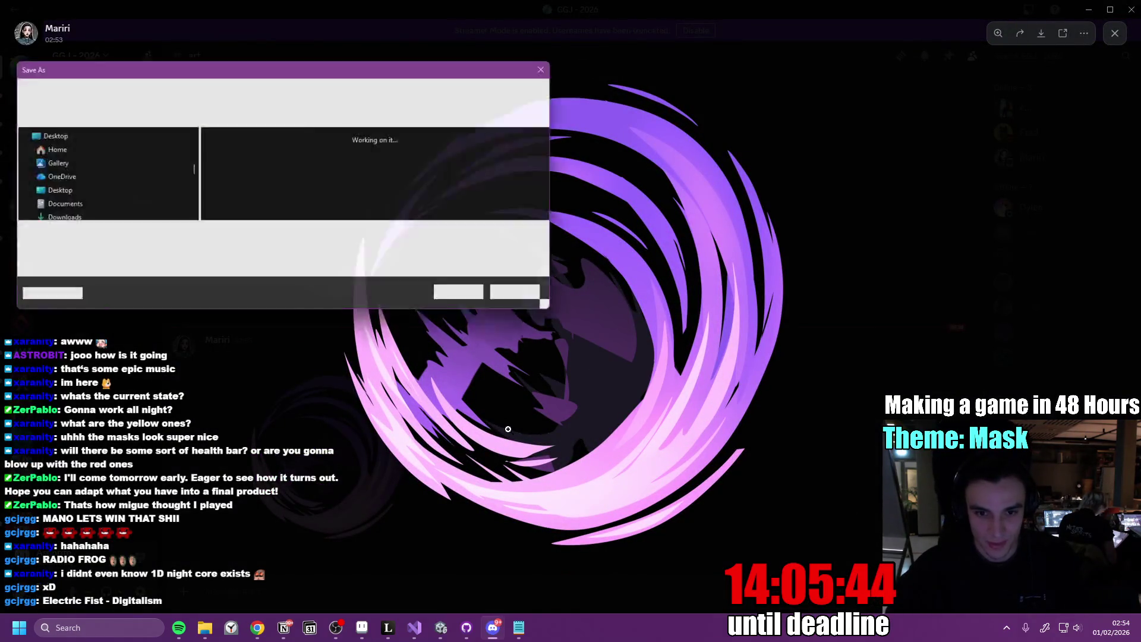
pyautogui.click(470, 298)
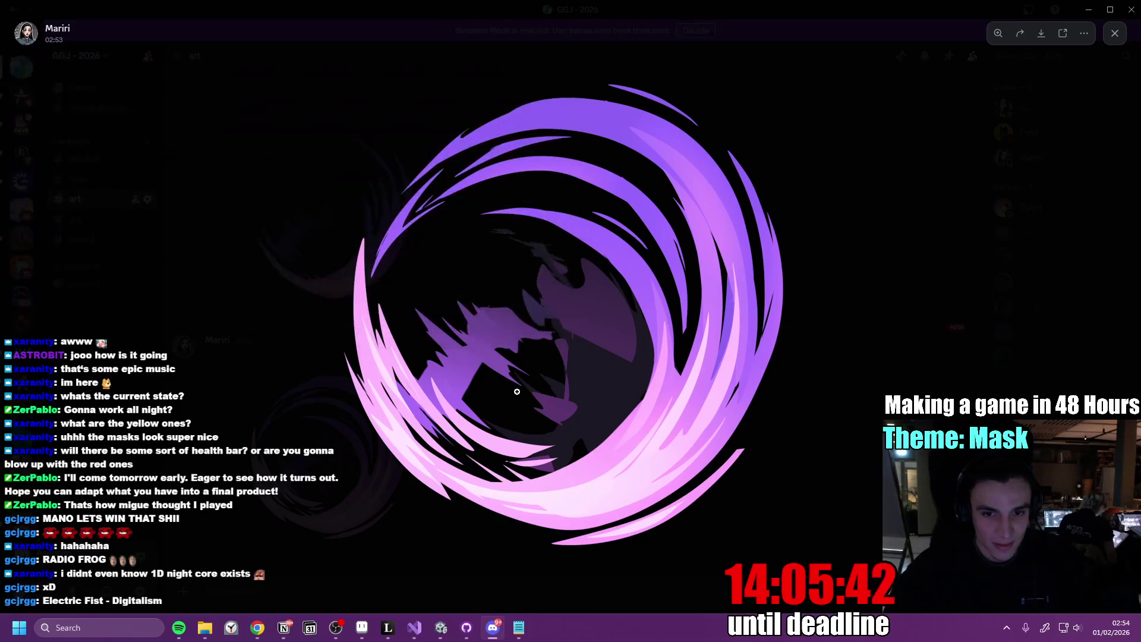
pyautogui.click(861, 279)
pyautogui.click(283, 627)
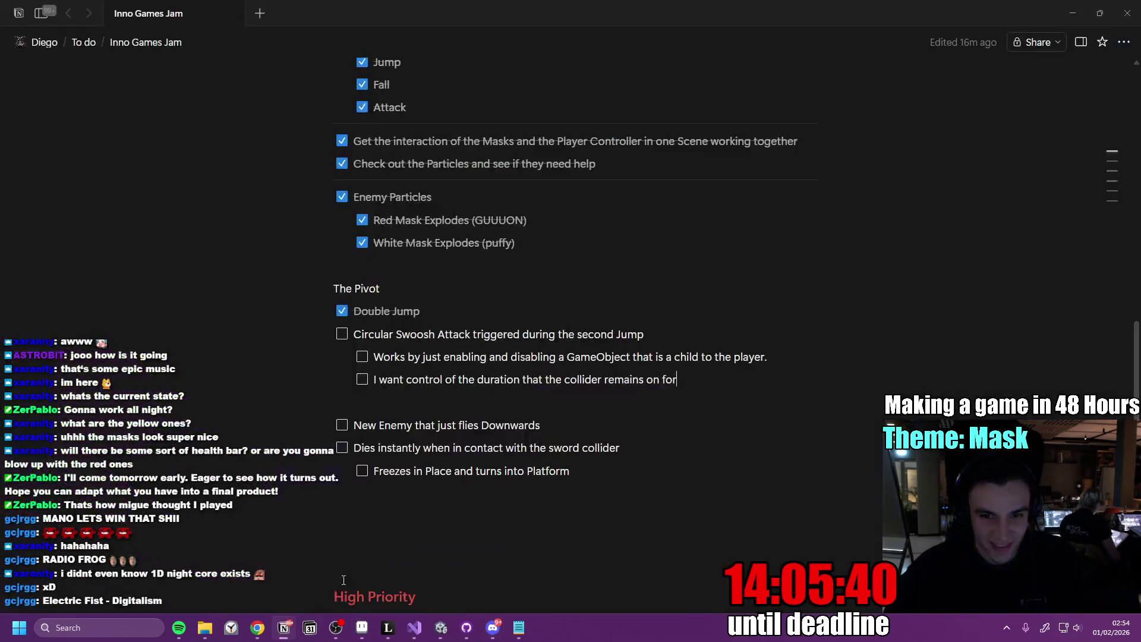
pyautogui.scroll(20, 507, 431)
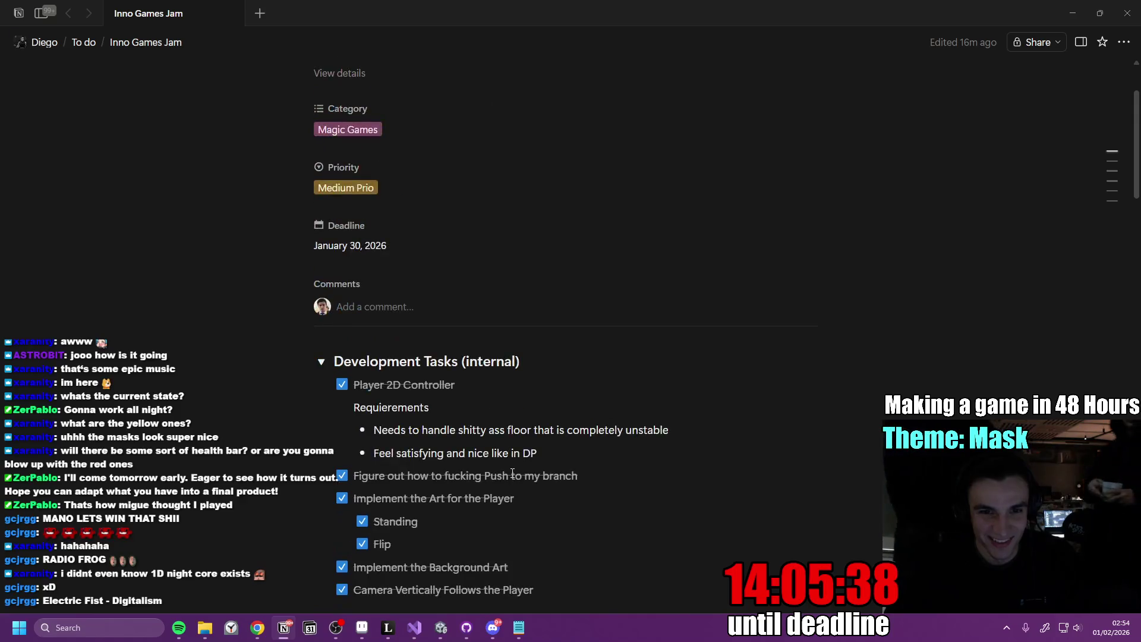
pyautogui.scroll(-2, 512, 471)
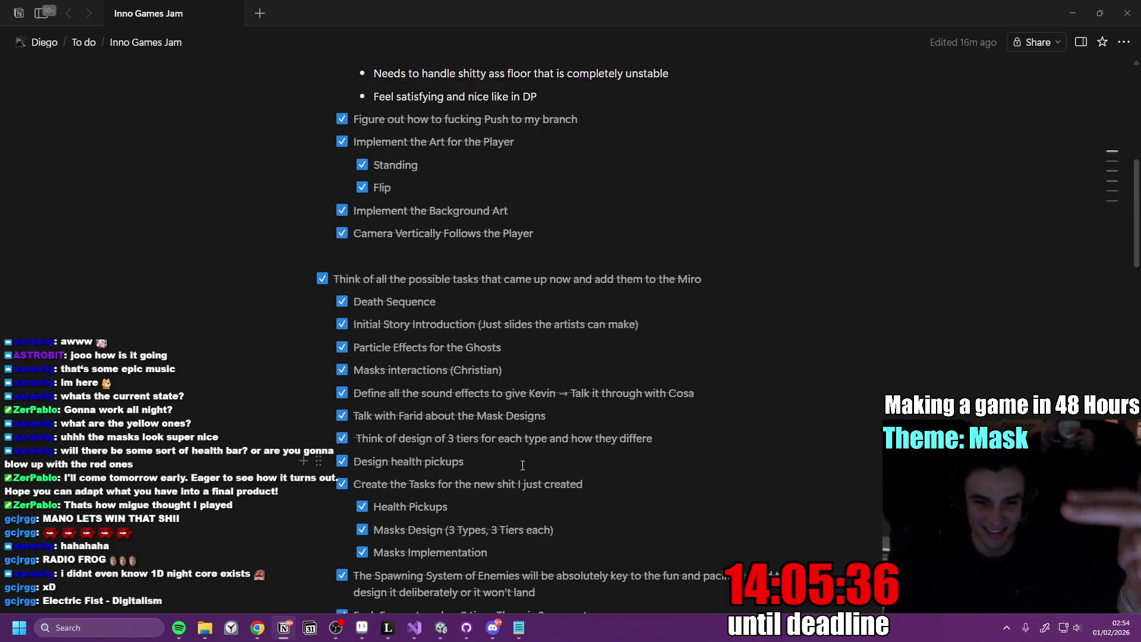
pyautogui.scroll(-2, 526, 471)
pyautogui.scroll(-10, 526, 470)
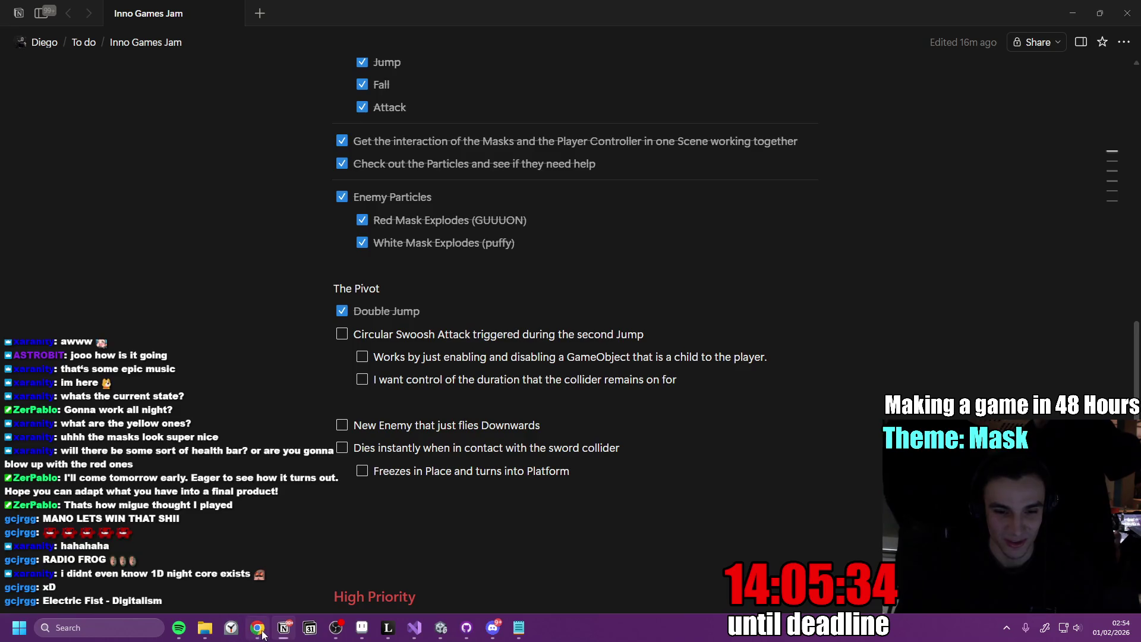
pyautogui.scroll(-2, 225, 578)
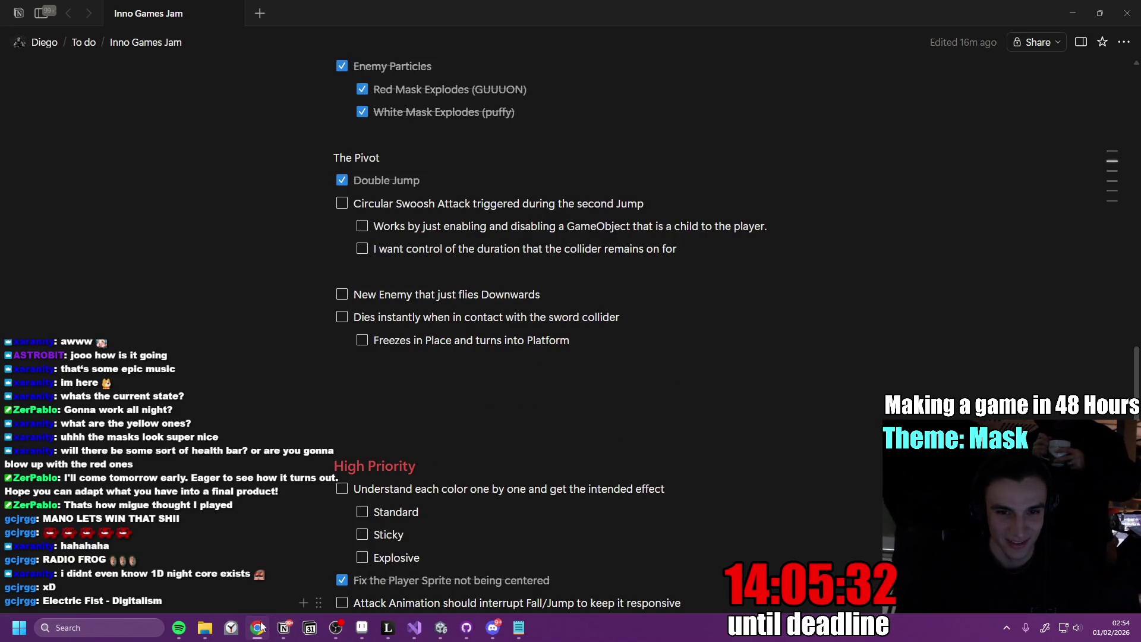
pyautogui.scroll(2, 531, 343)
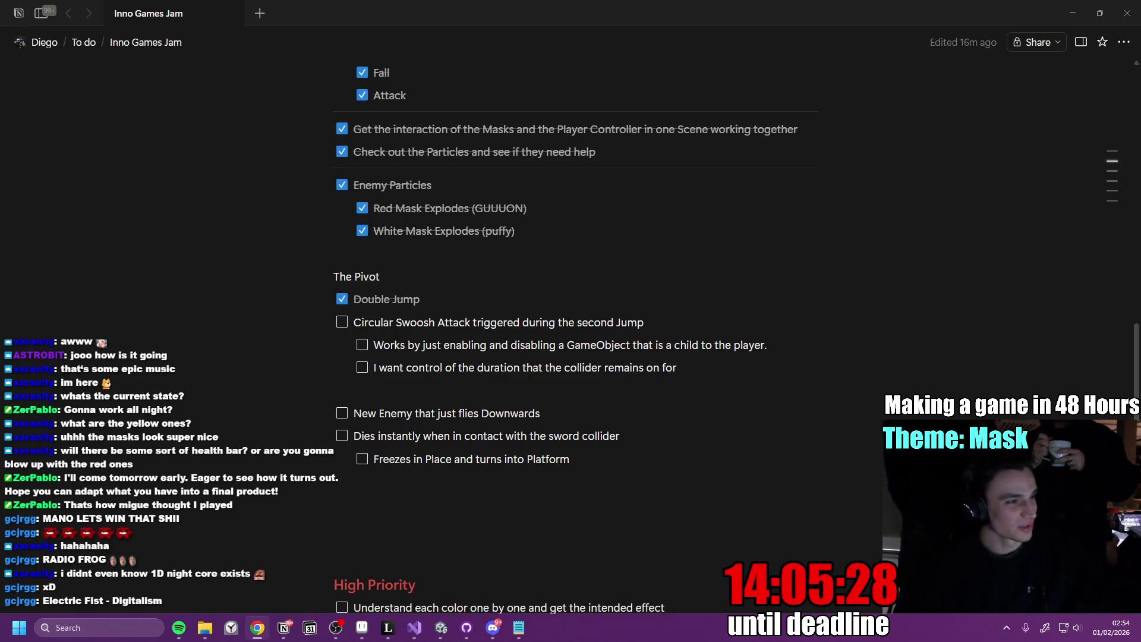
pyautogui.scroll(15, 303, 301)
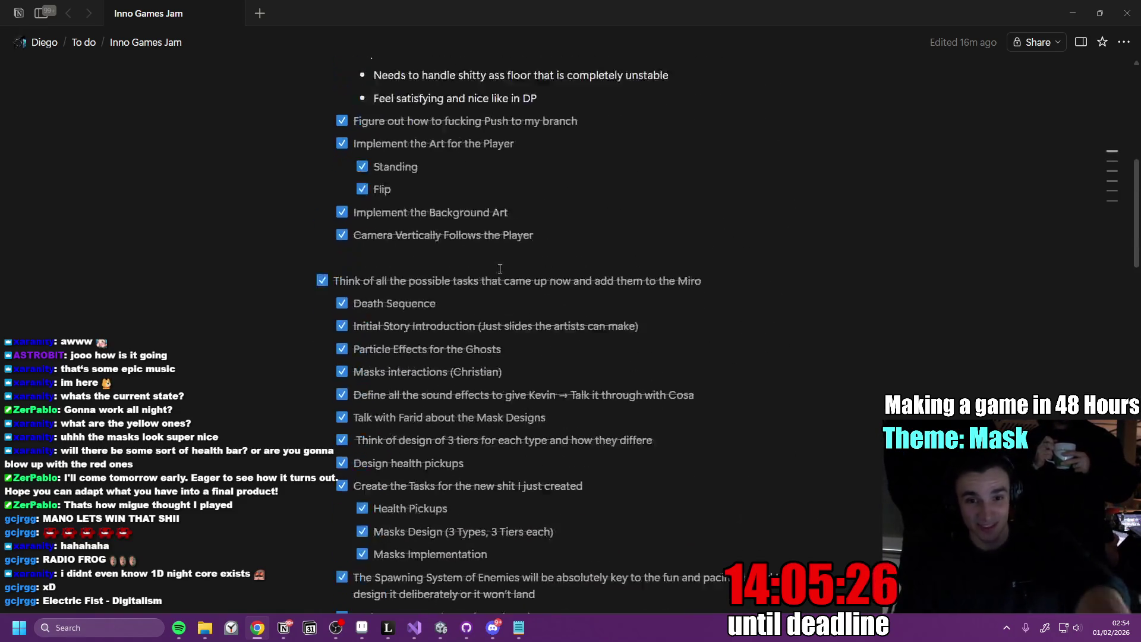
pyautogui.scroll(-12, 430, 292)
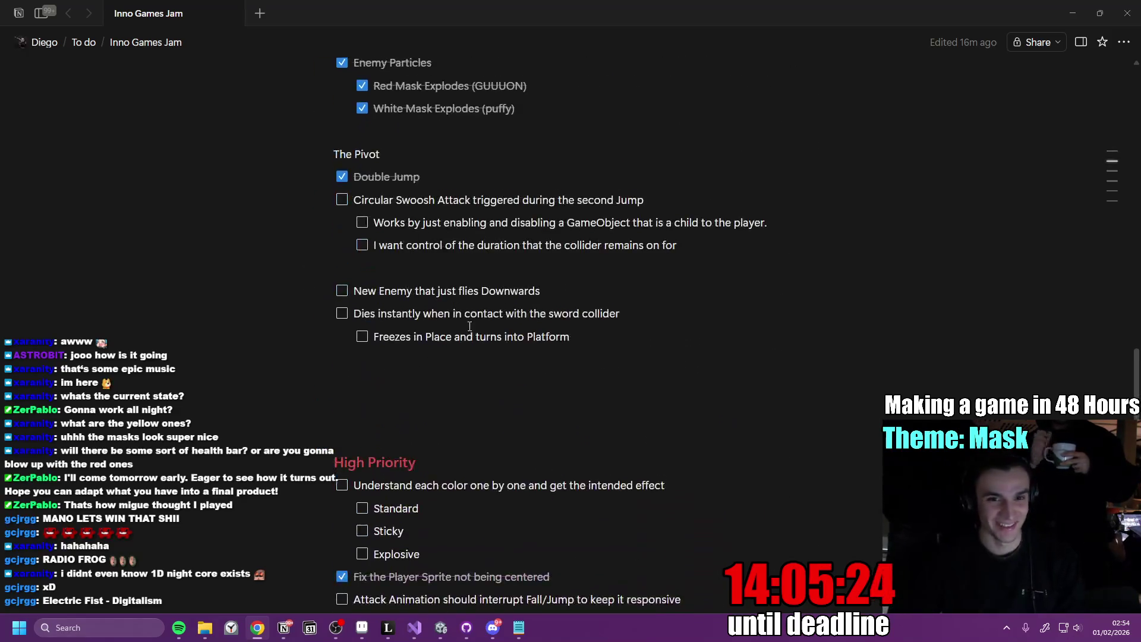
pyautogui.scroll(1, 488, 373)
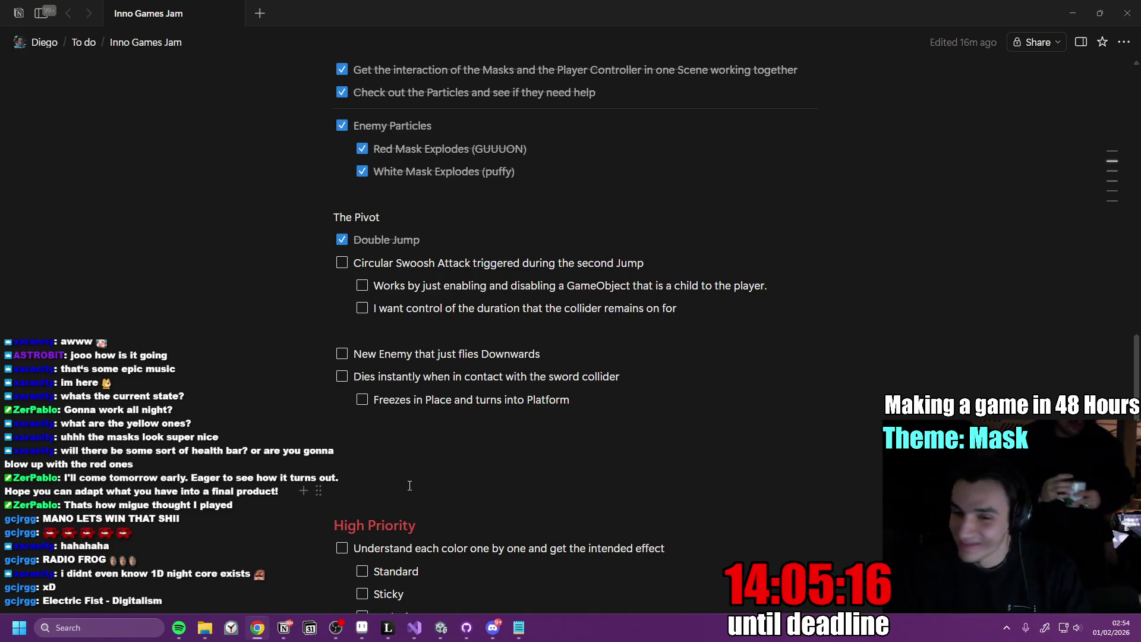
pyautogui.click(441, 632)
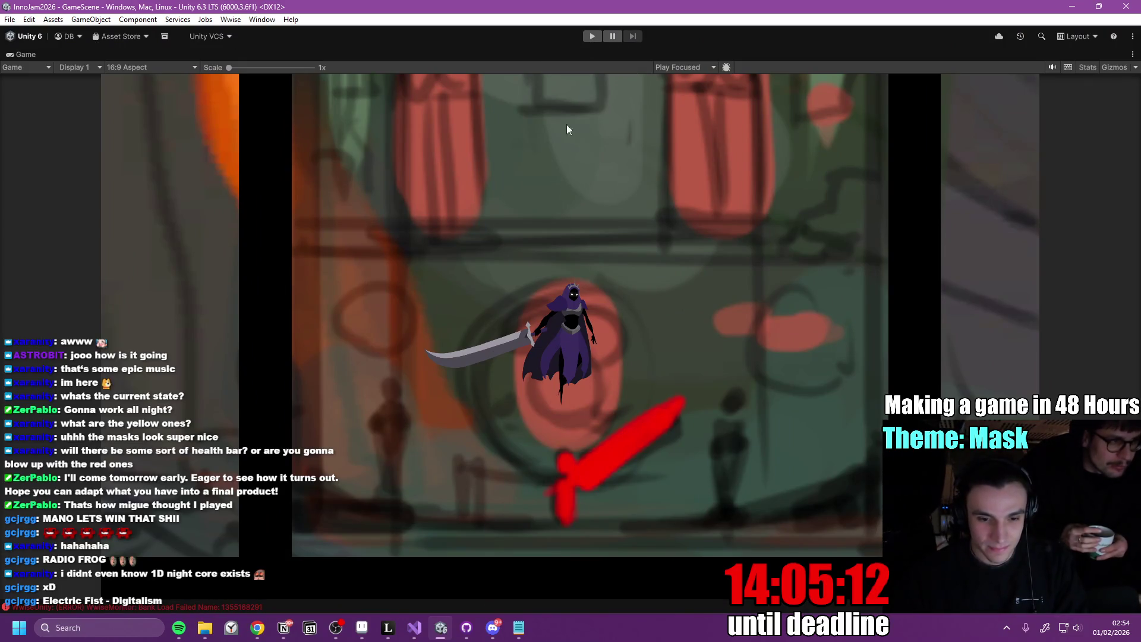
# Bring Unity back to the front and restore the Game view to its docked size
pyautogui.click(256, 627)
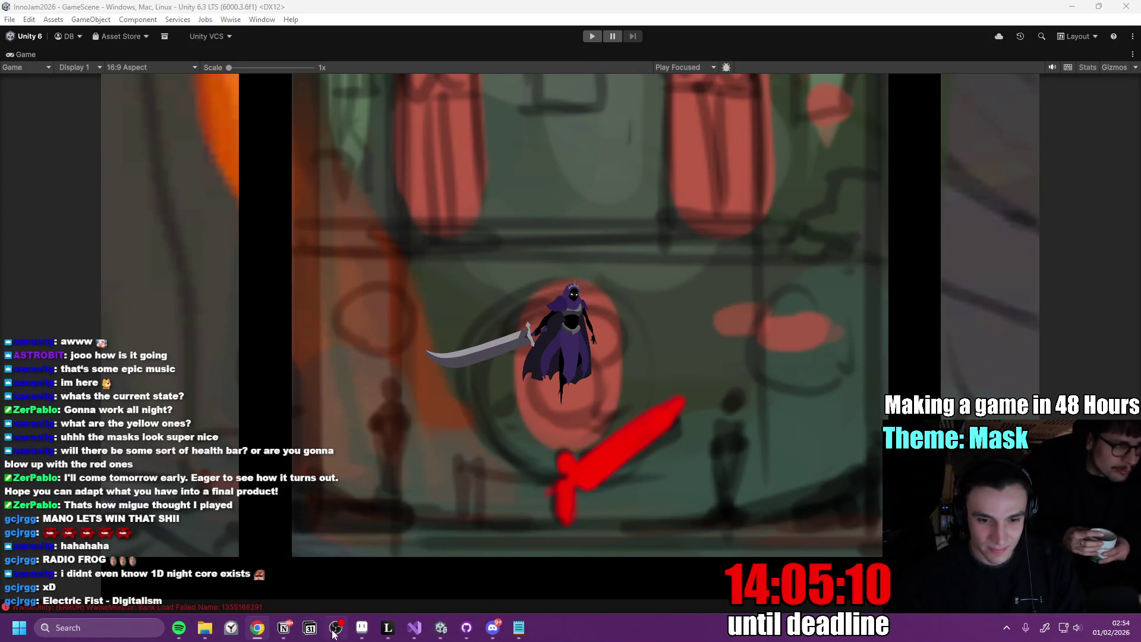
pyautogui.click(417, 633)
pyautogui.click(416, 633)
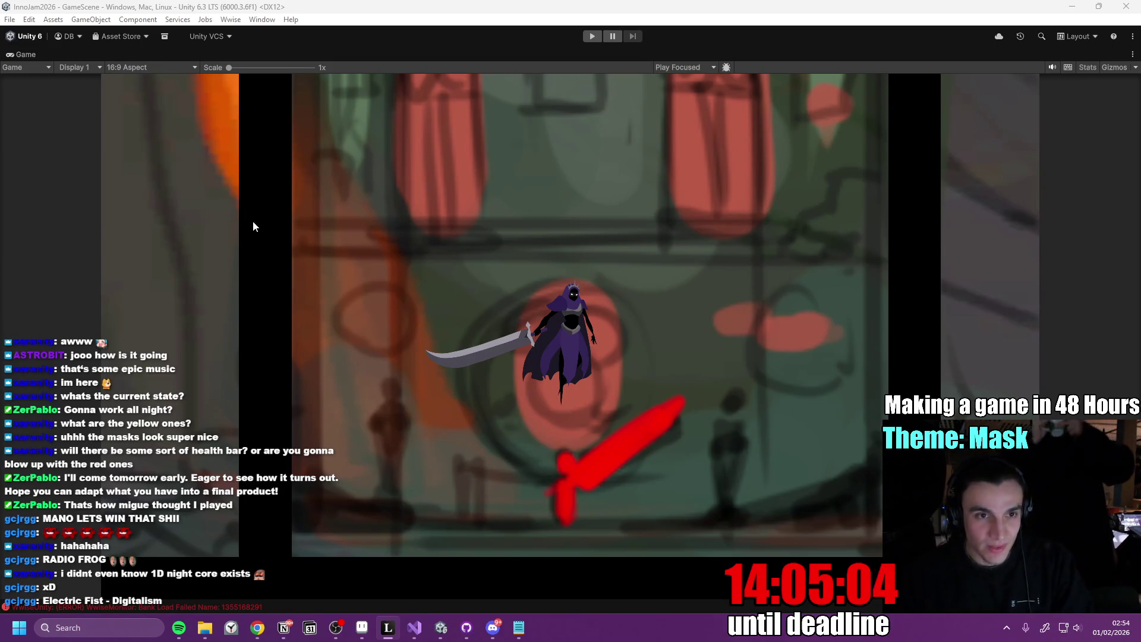
pyautogui.doubleClick(29, 54)
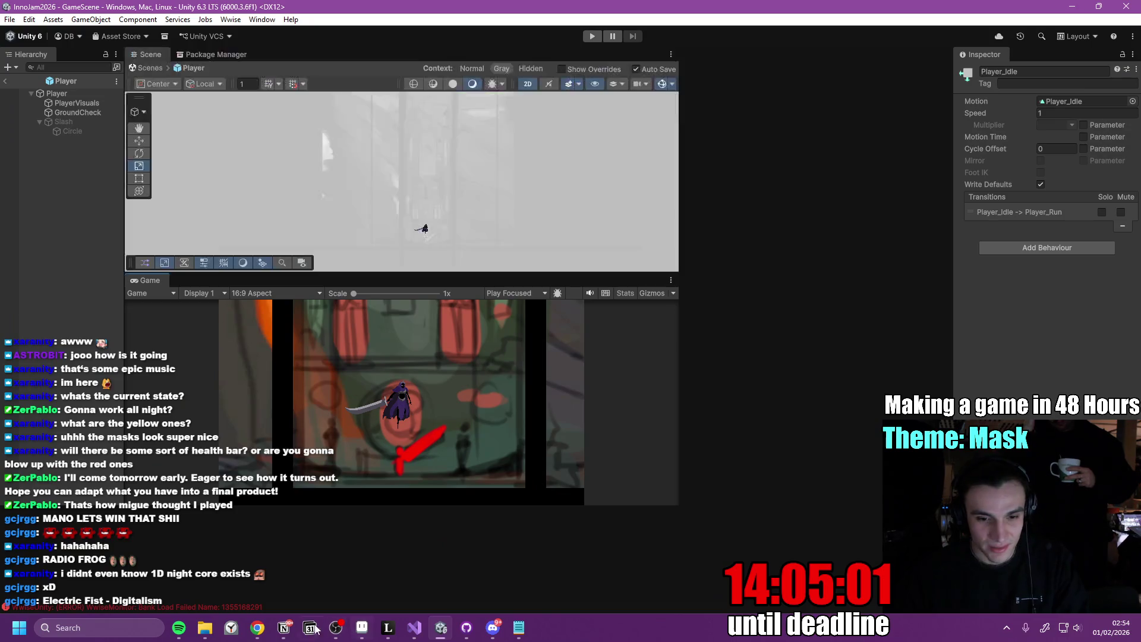
pyautogui.click(284, 627)
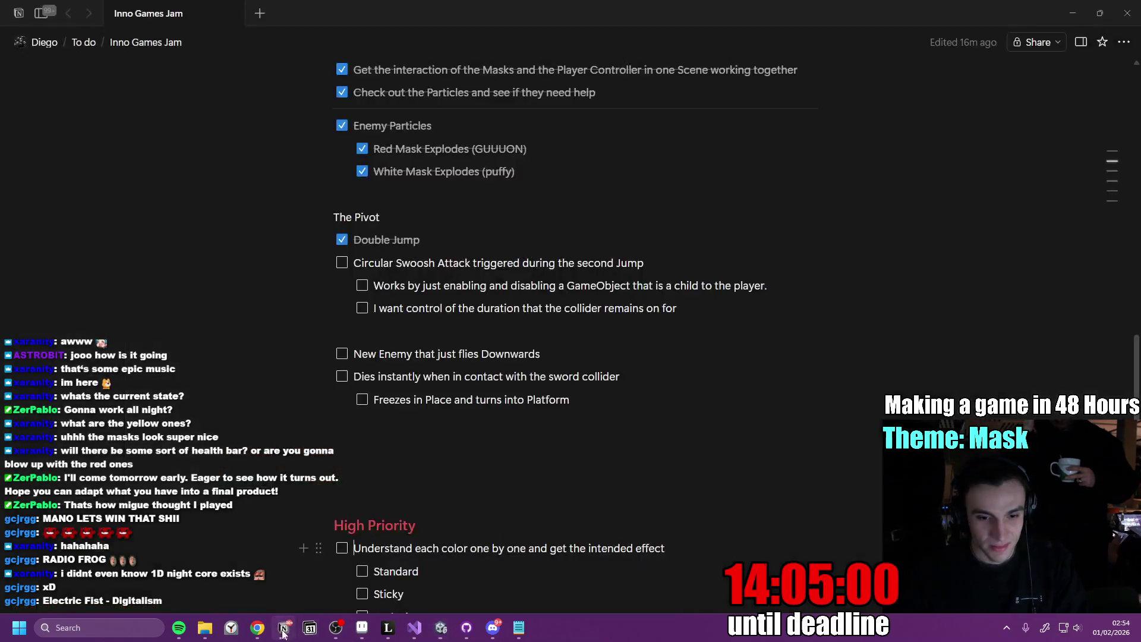
# Review the jam to-do list and PlayerController.cs, then select the Slash object in Unity
pyautogui.scroll(2, 446, 442)
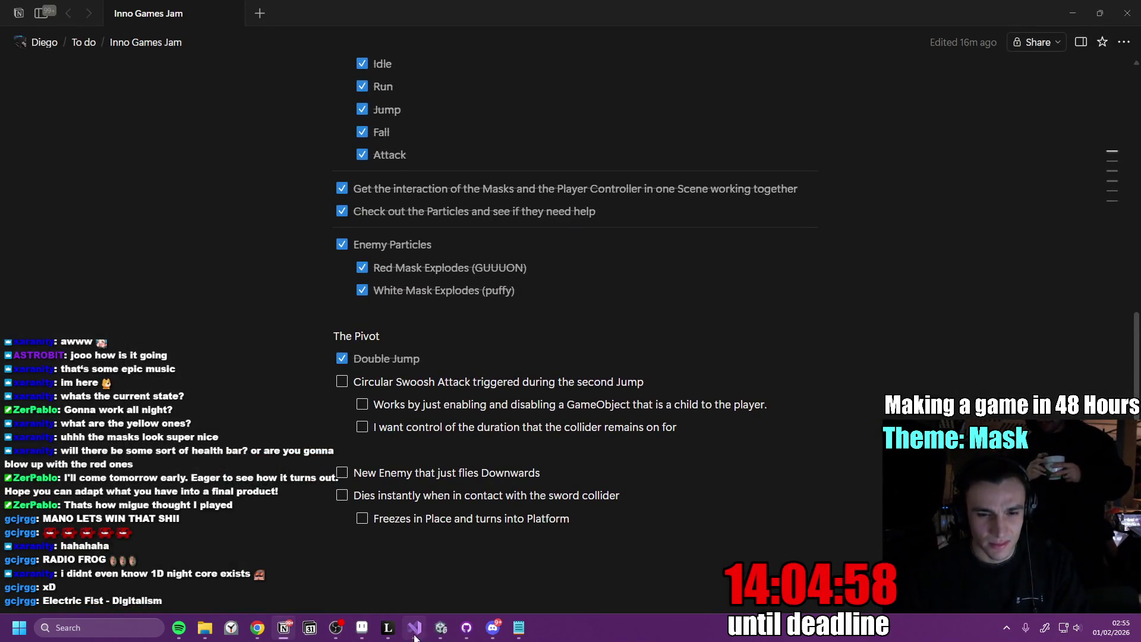
pyautogui.click(418, 629)
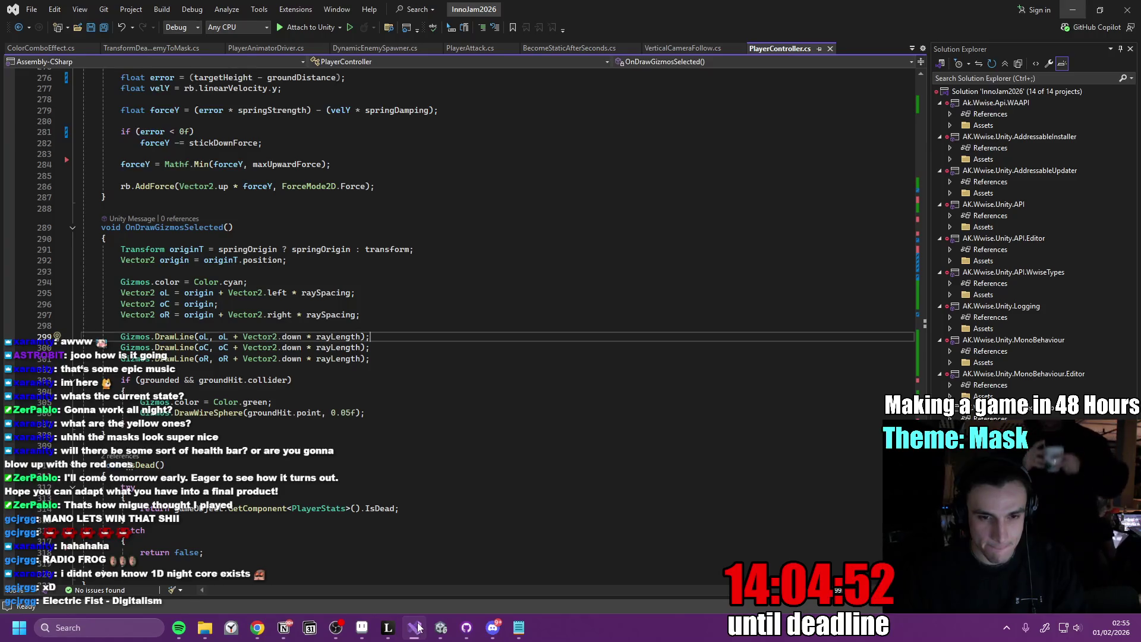
pyautogui.moveTo(444, 632)
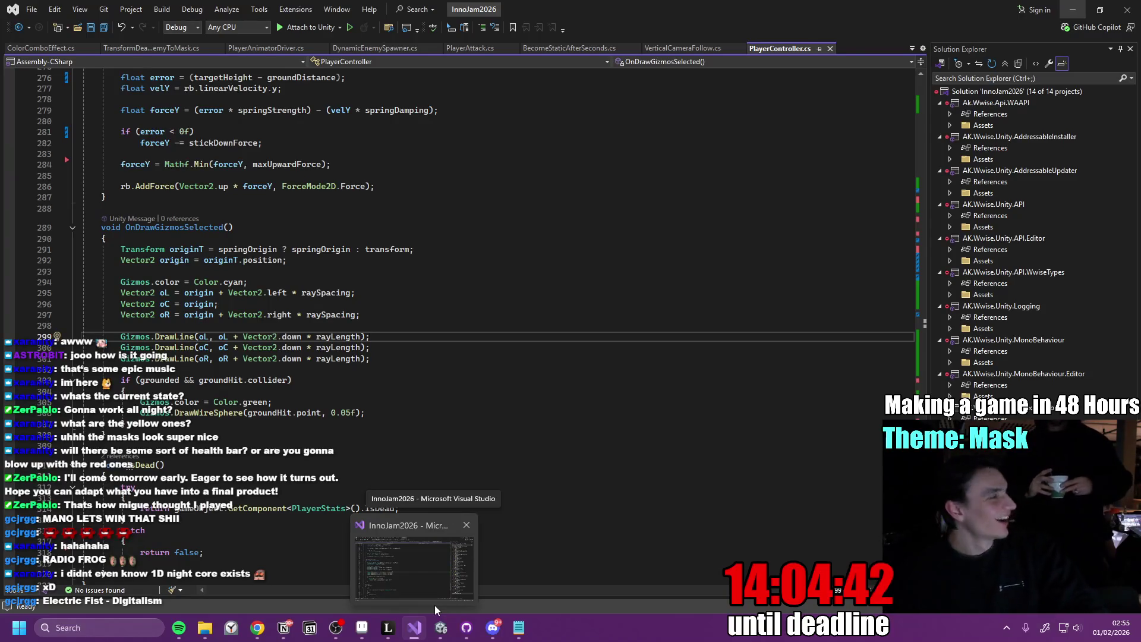
pyautogui.click(437, 631)
pyautogui.click(423, 226)
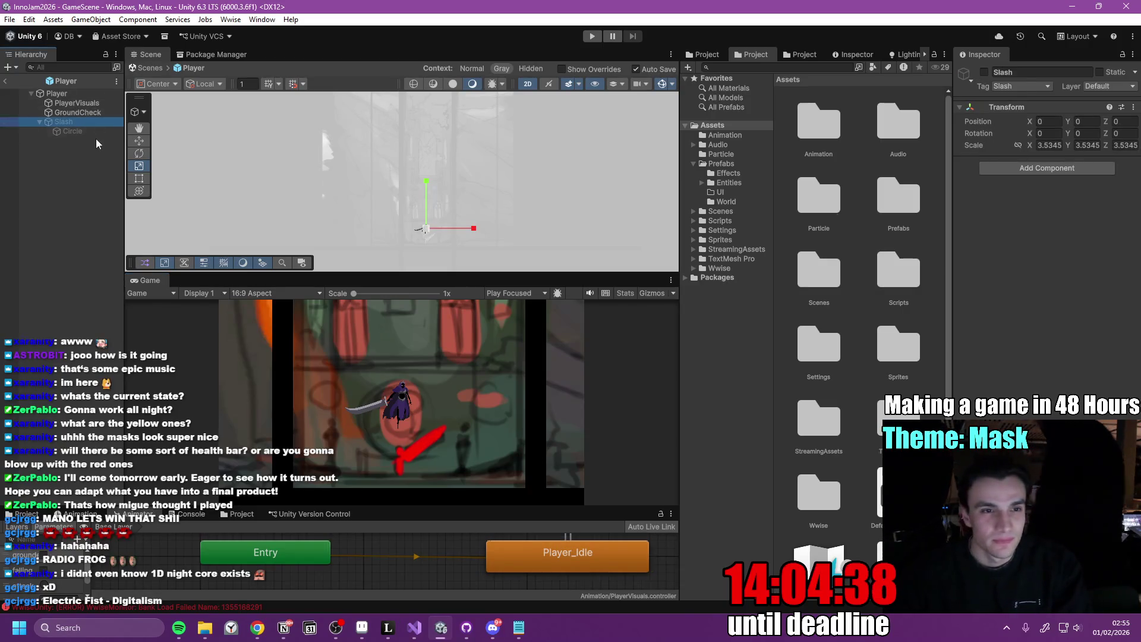
# Activate the Slash object so its white Circle sprite rings the knight
pyautogui.click(83, 131)
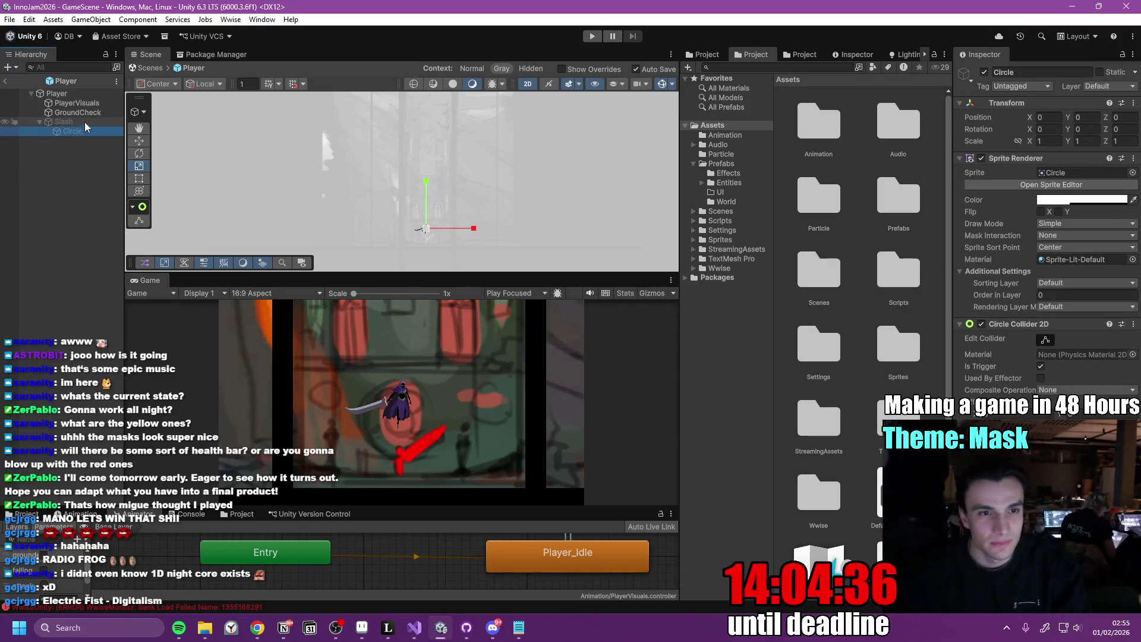
pyautogui.press('Up')
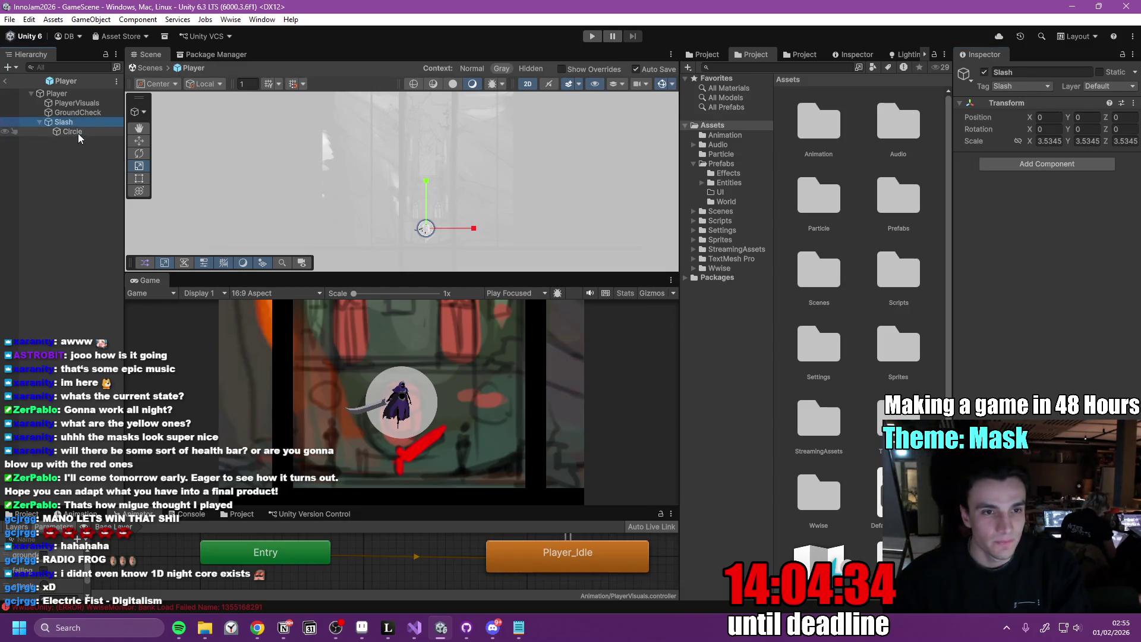
pyautogui.press('Down')
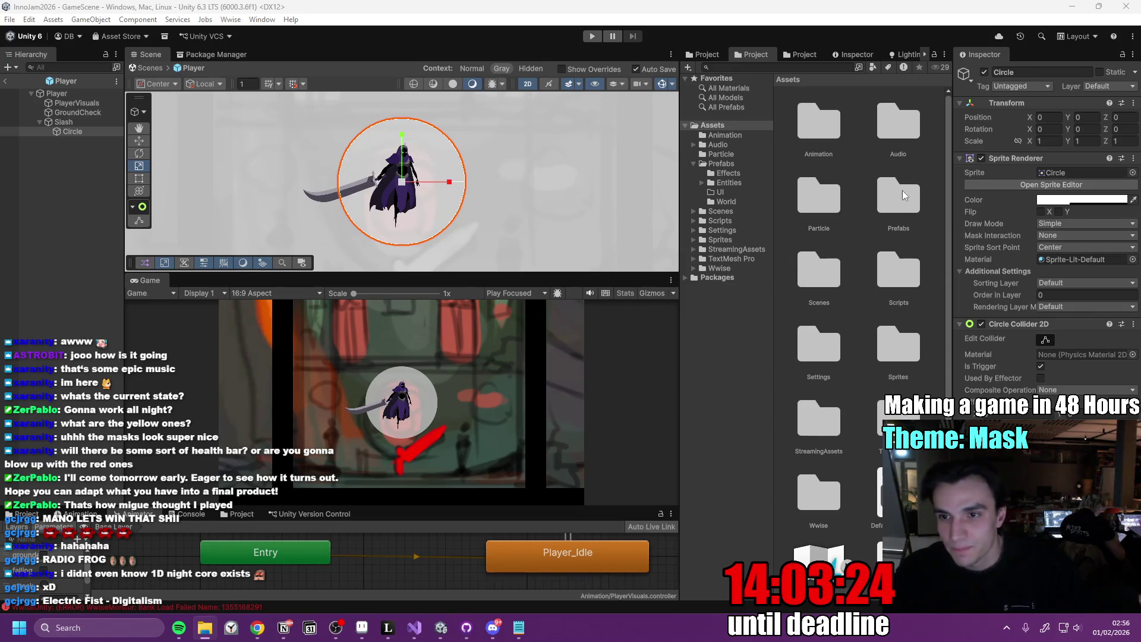
pyautogui.doubleClick(898, 302)
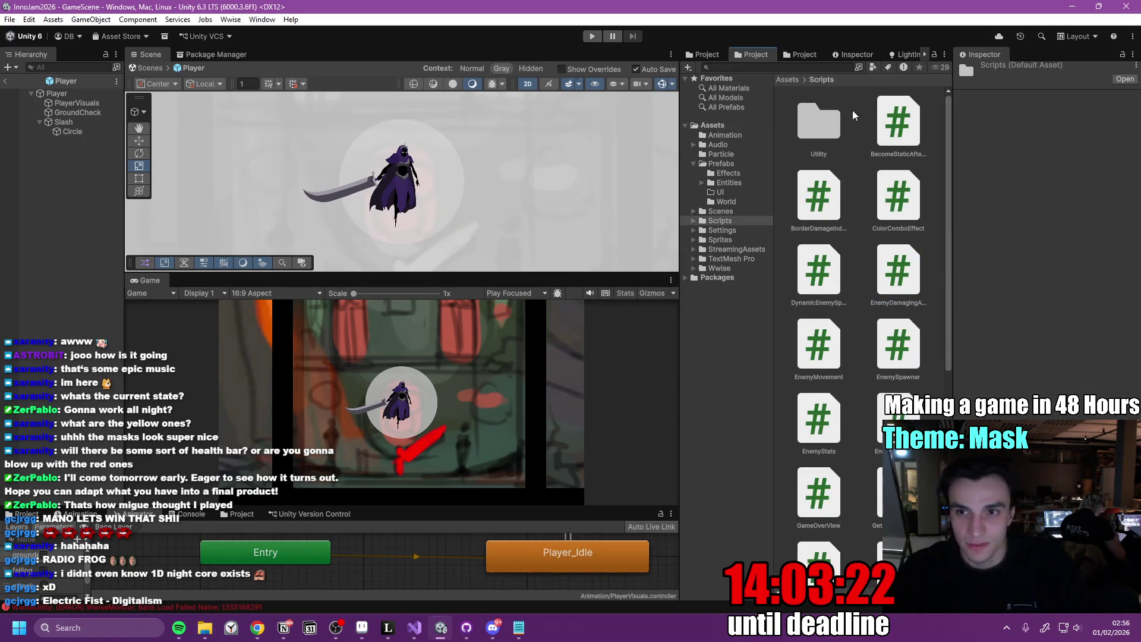
# Open the Assets/Sprites folder holding the imported 360_swoosh sprite sheet
pyautogui.click(785, 80)
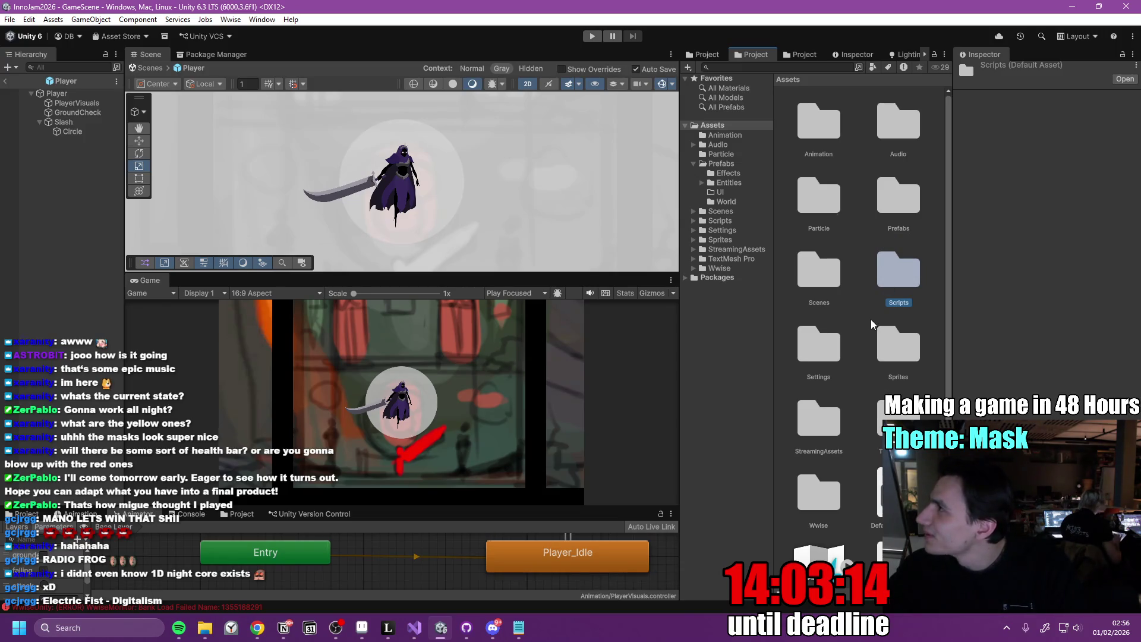
pyautogui.doubleClick(897, 357)
pyautogui.scroll(3, 857, 369)
pyautogui.scroll(-3, 857, 369)
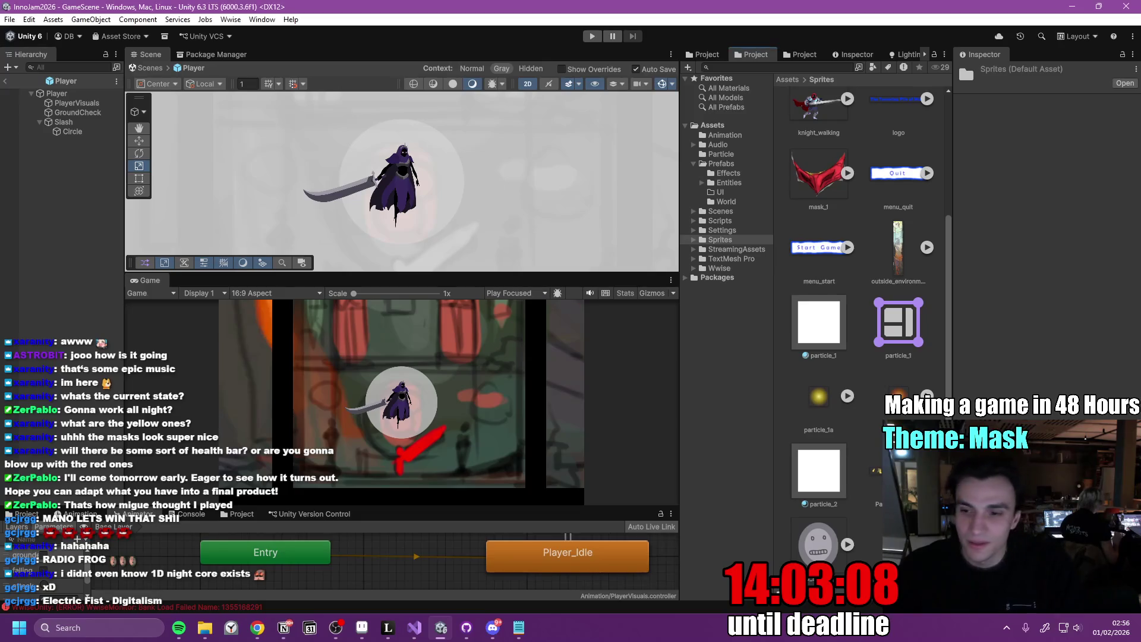
pyautogui.scroll(3, 840, 390)
# Set the Circle's sprite to 360_swoosh_2 after trying slices 0 and 1 from a 'swoo' search
pyautogui.click(72, 132)
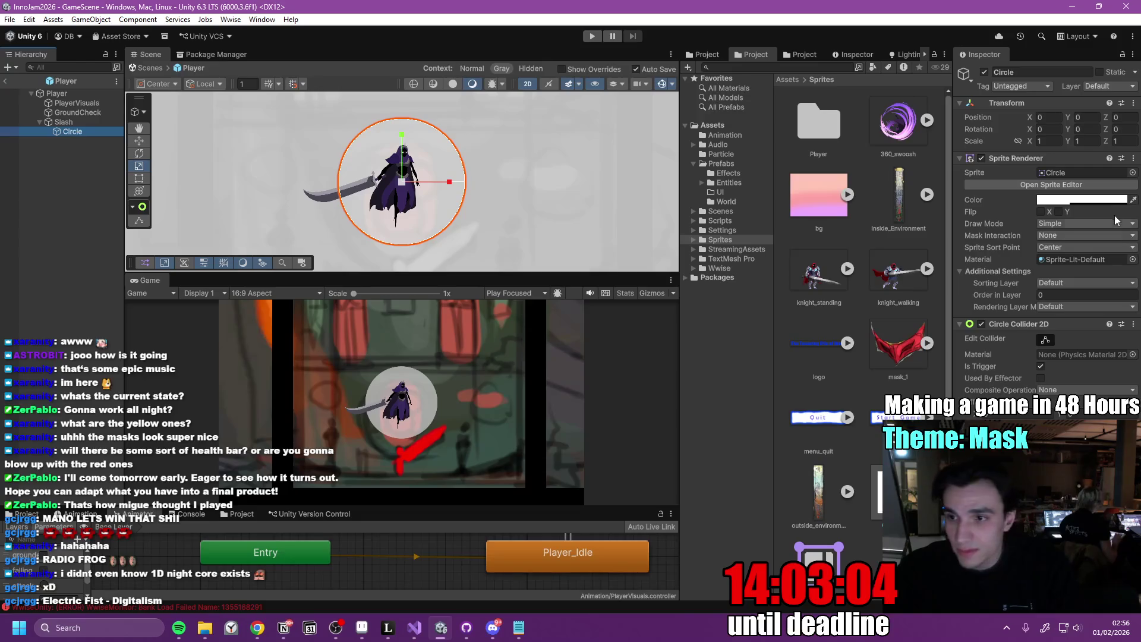
pyautogui.click(1132, 173)
pyautogui.write('swoo')
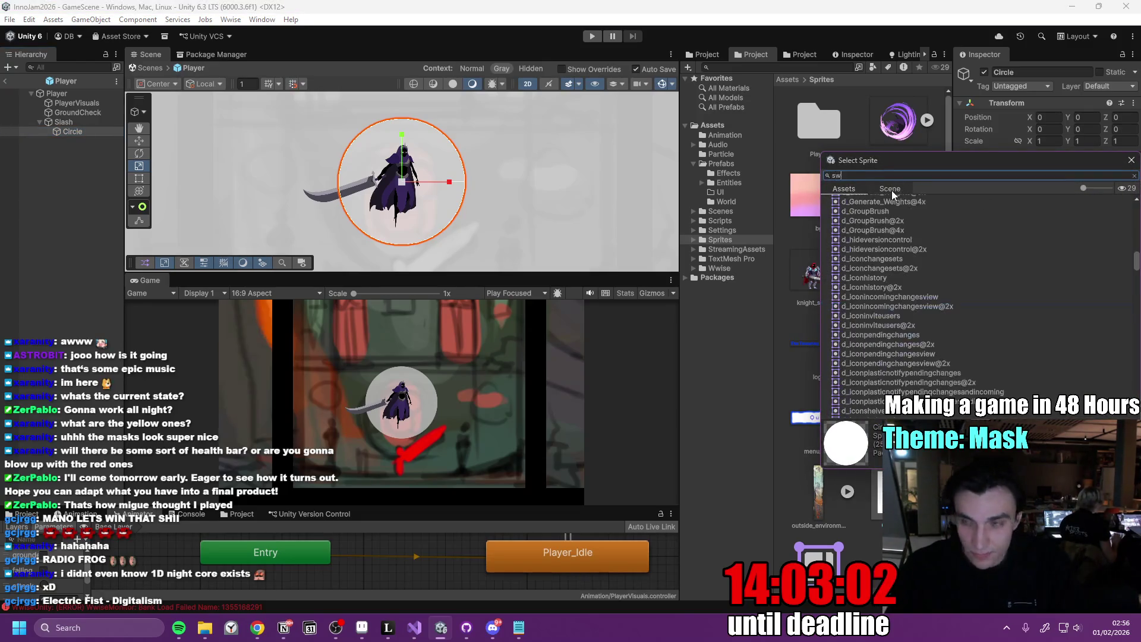
pyautogui.click(885, 209)
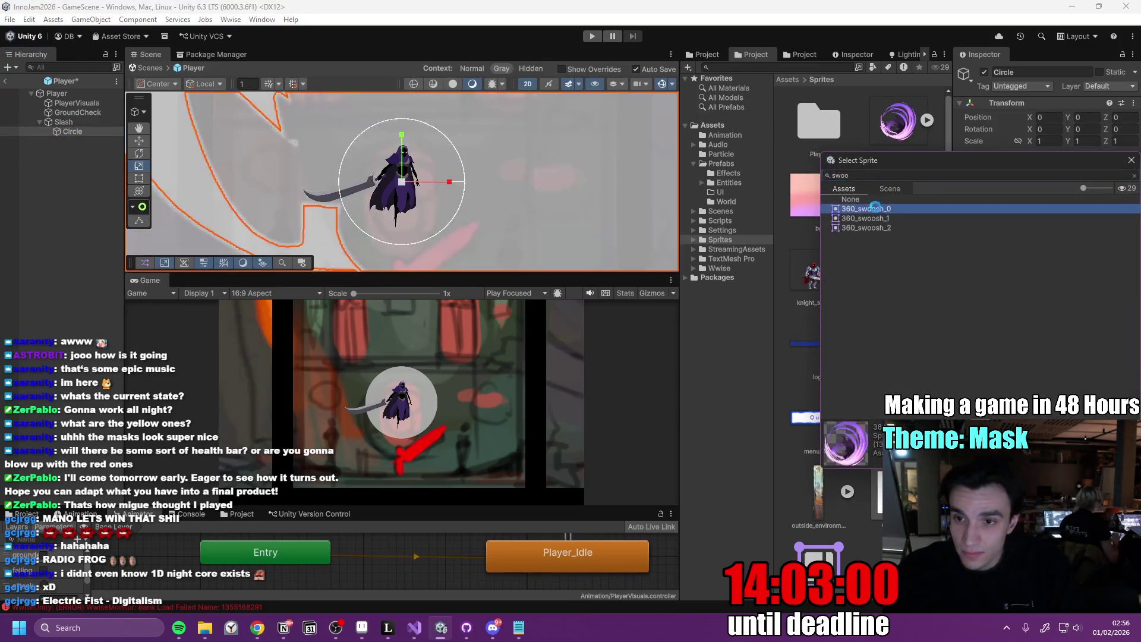
pyautogui.click(900, 219)
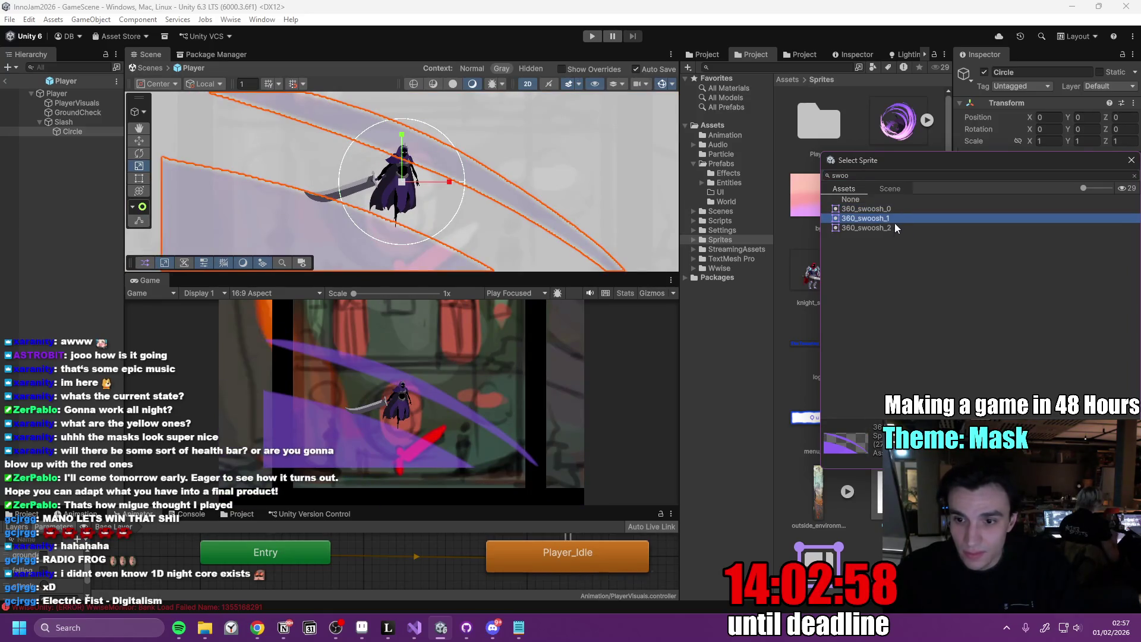
pyautogui.click(888, 228)
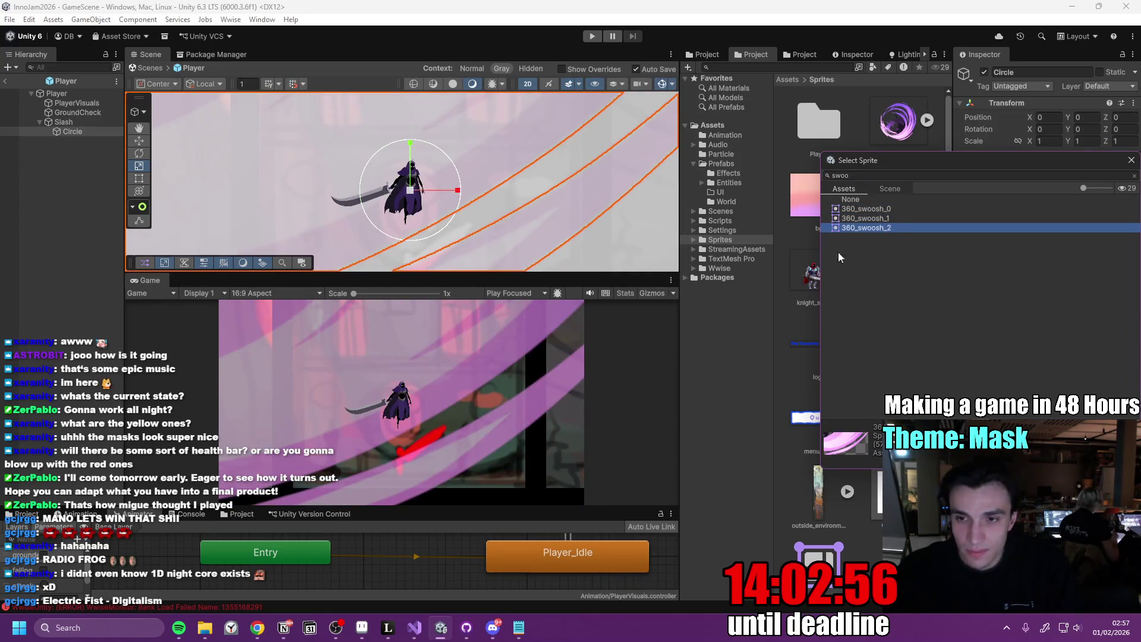
pyautogui.click(1130, 160)
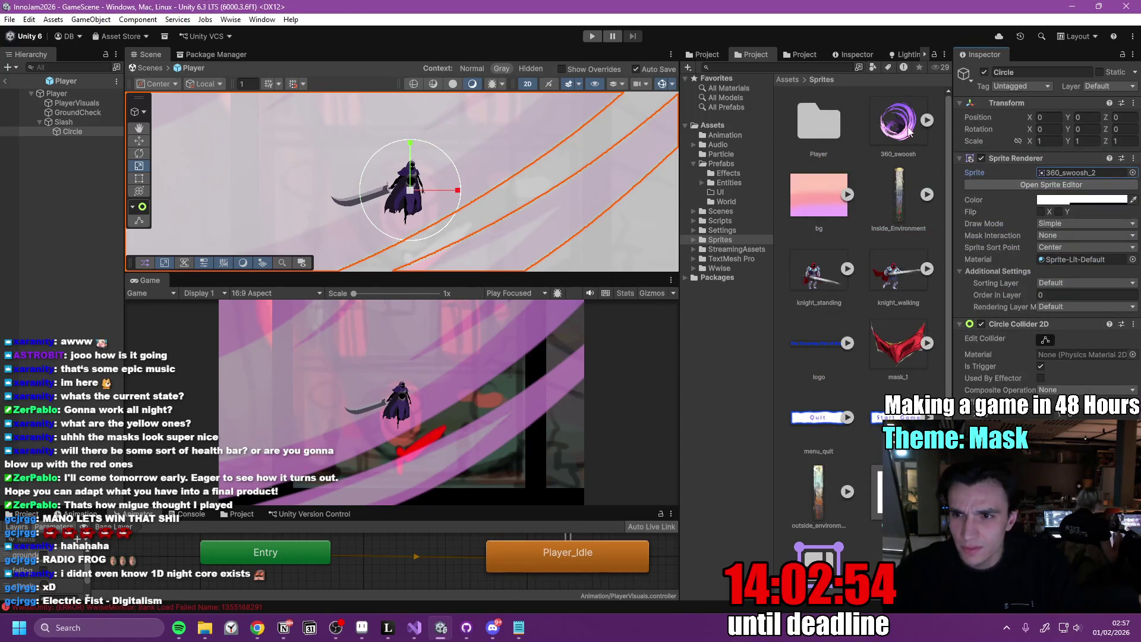
pyautogui.click(893, 130)
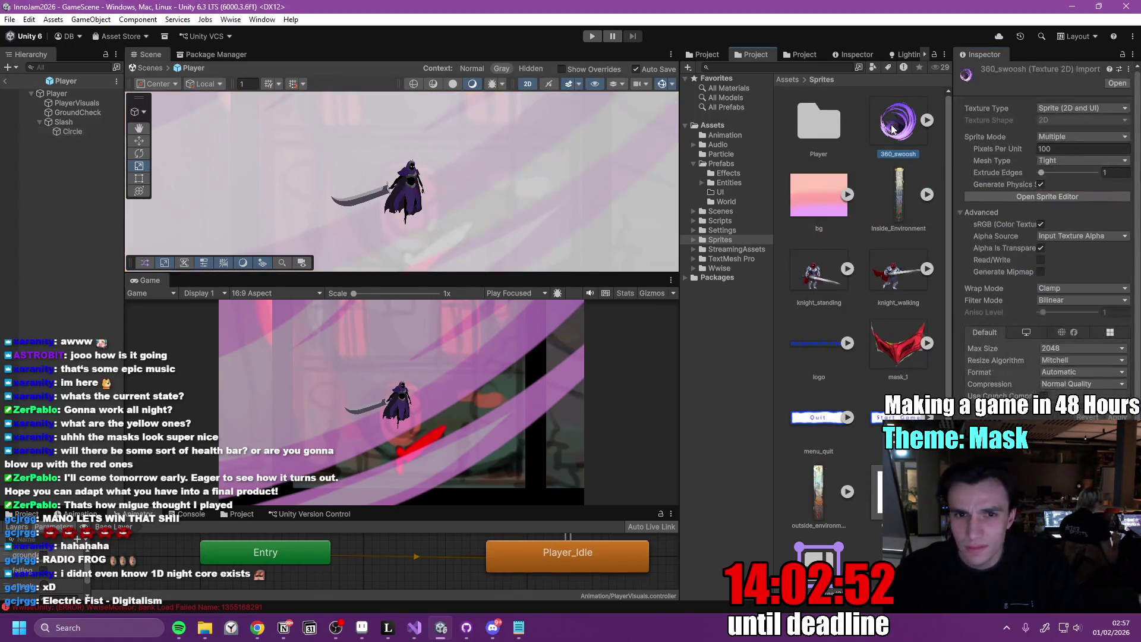
# Expand the 360_swoosh sheet in the Project view and pick out the 360_swoosh_0 slice
pyautogui.click(66, 131)
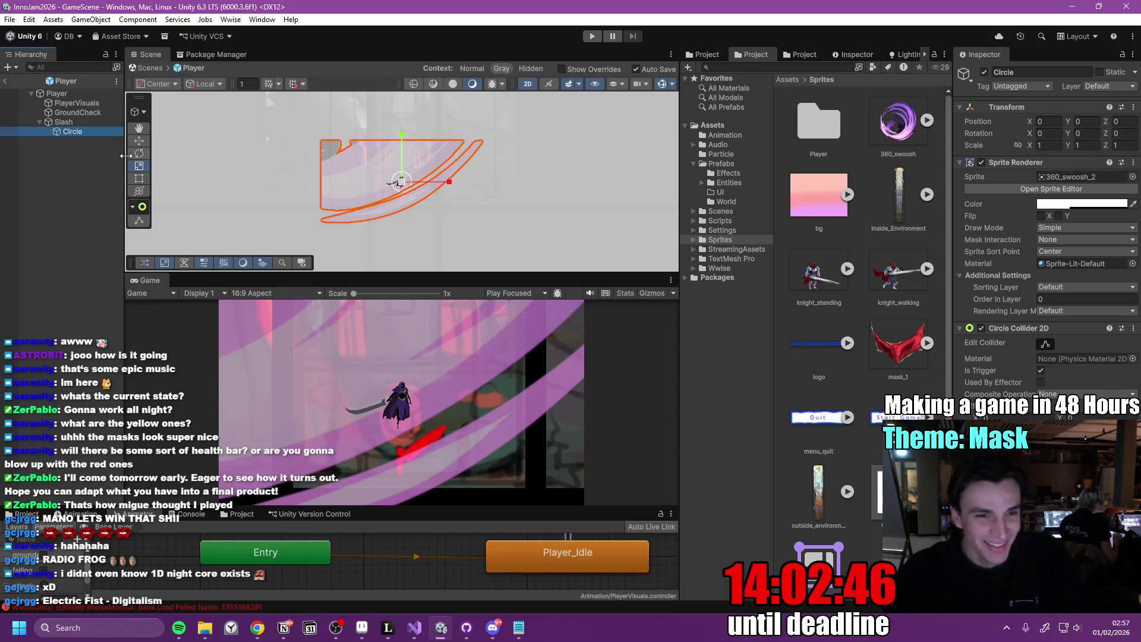
pyautogui.click(926, 120)
pyautogui.click(819, 196)
pyautogui.click(819, 270)
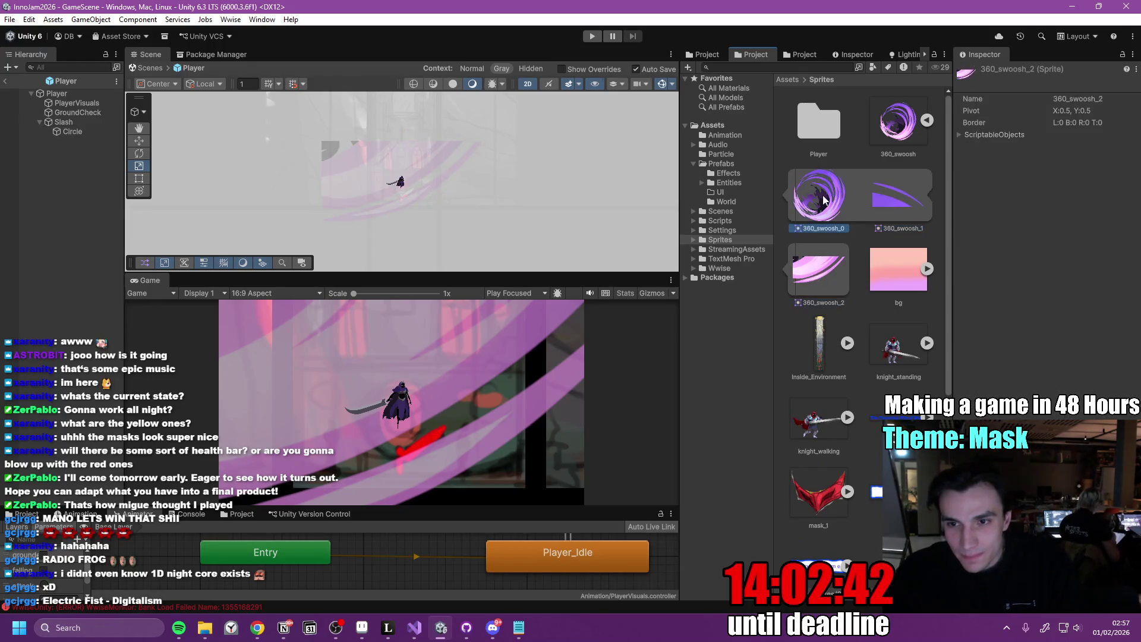
pyautogui.click(899, 128)
pyautogui.click(927, 120)
# Assign 360_swoosh_0 to the Circle's Sprite field, trying a smaller scale then undoing it
pyautogui.click(111, 133)
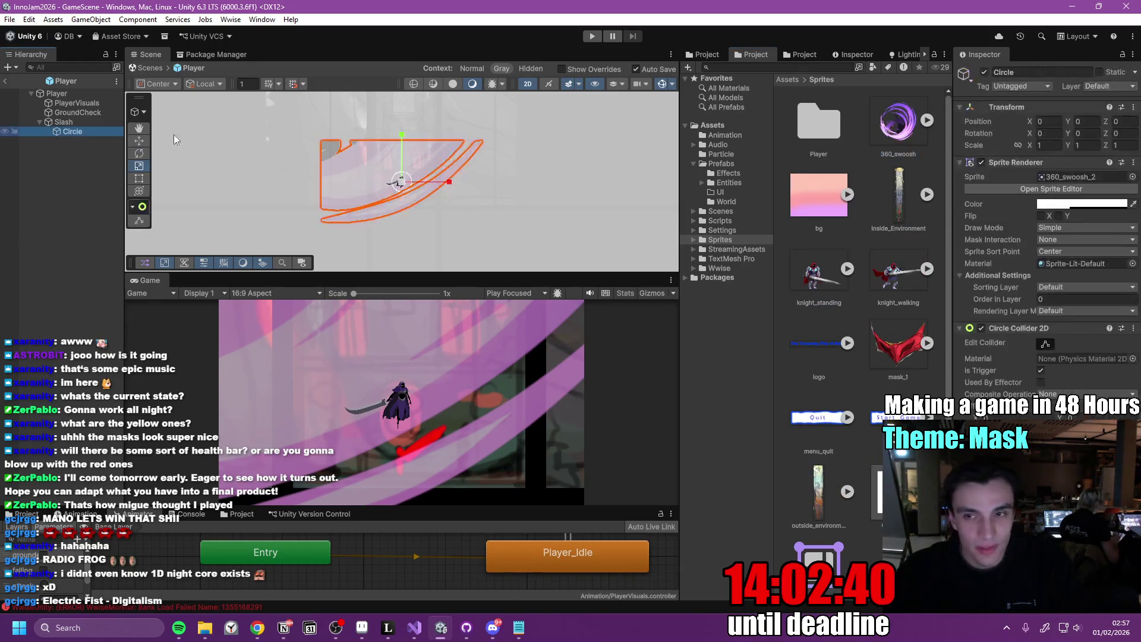
pyautogui.moveTo(907, 129); pyautogui.dragTo(1069, 176)
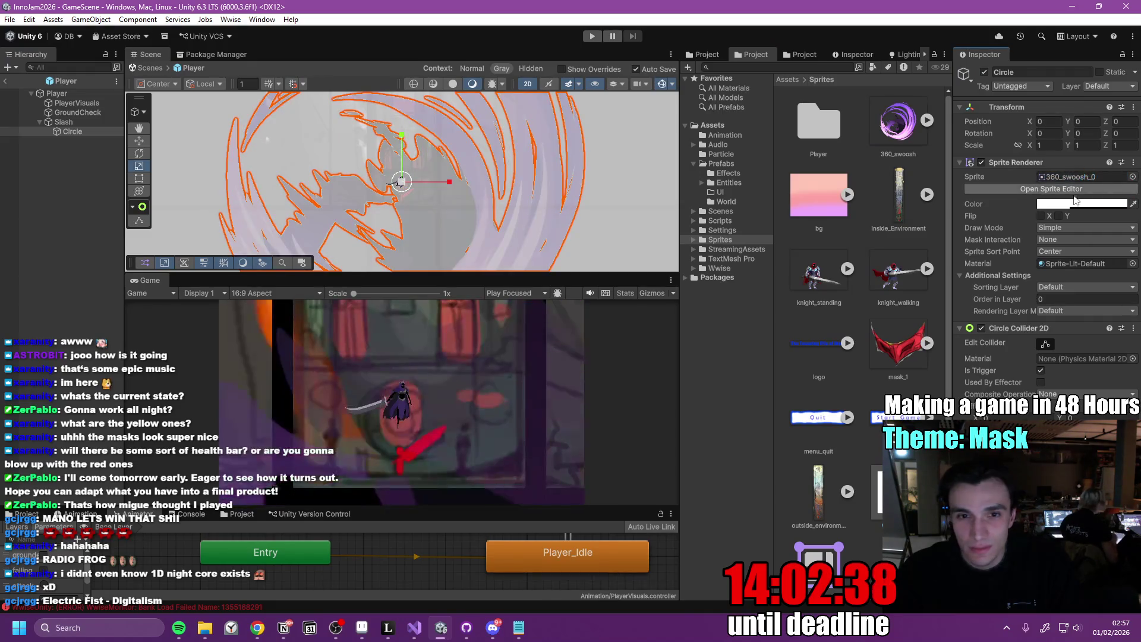
pyautogui.doubleClick(77, 132)
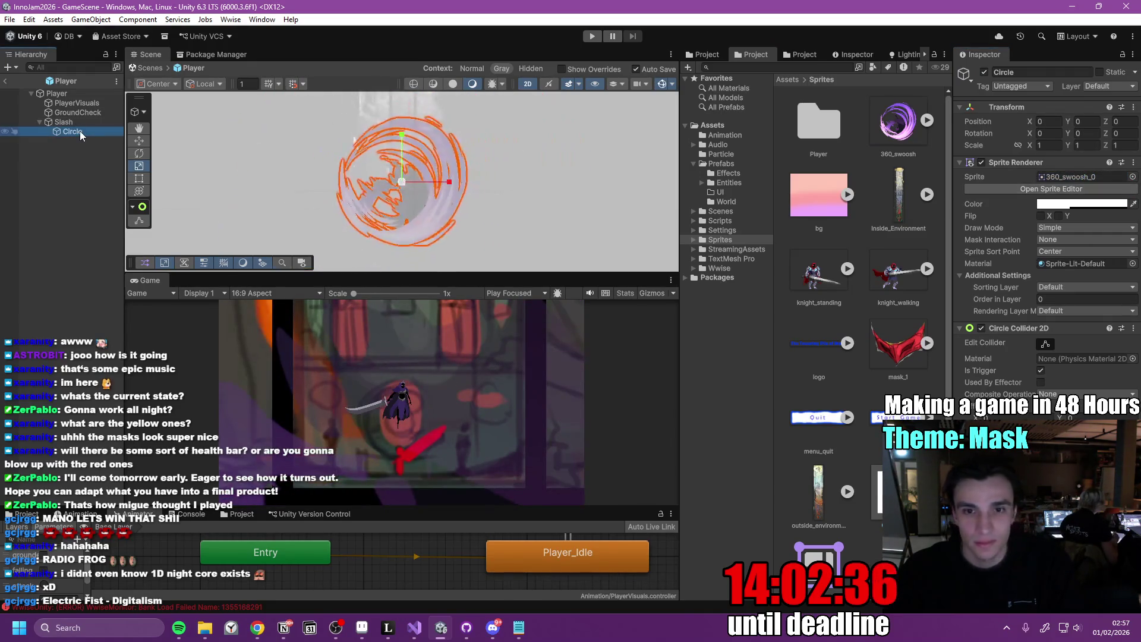
pyautogui.moveTo(416, 178); pyautogui.dragTo(367, 198)
pyautogui.hotkey('ctrl', 'z')
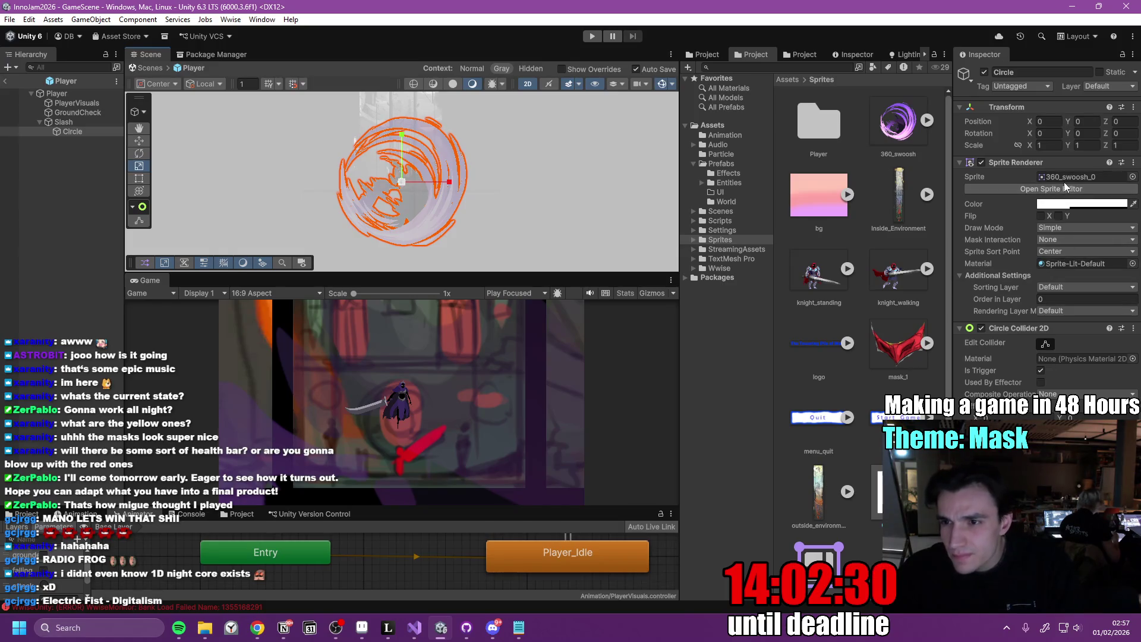
# Make the Circle swirl fully opaque and reset the Slash object's transform
pyautogui.click(1078, 204)
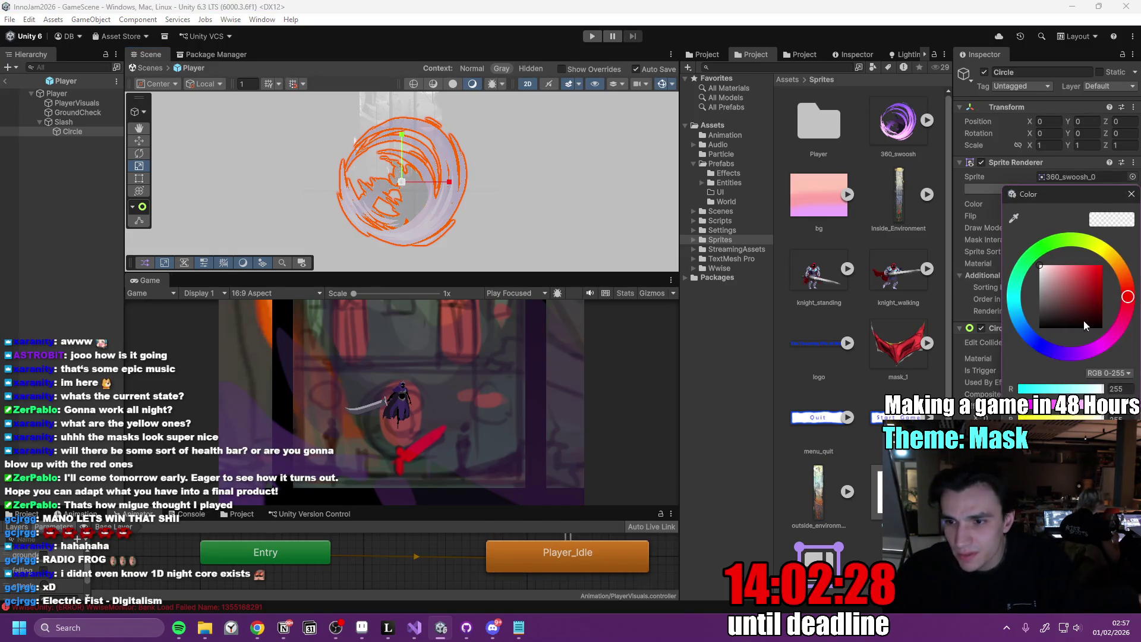
pyautogui.click(1102, 429)
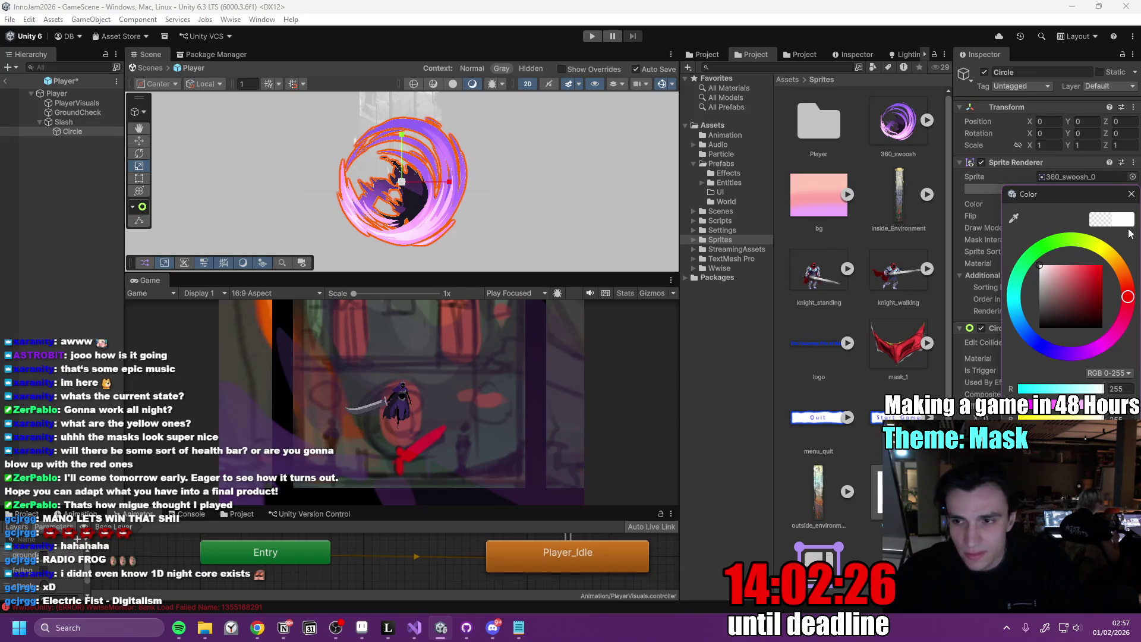
pyautogui.click(1132, 195)
pyautogui.click(64, 122)
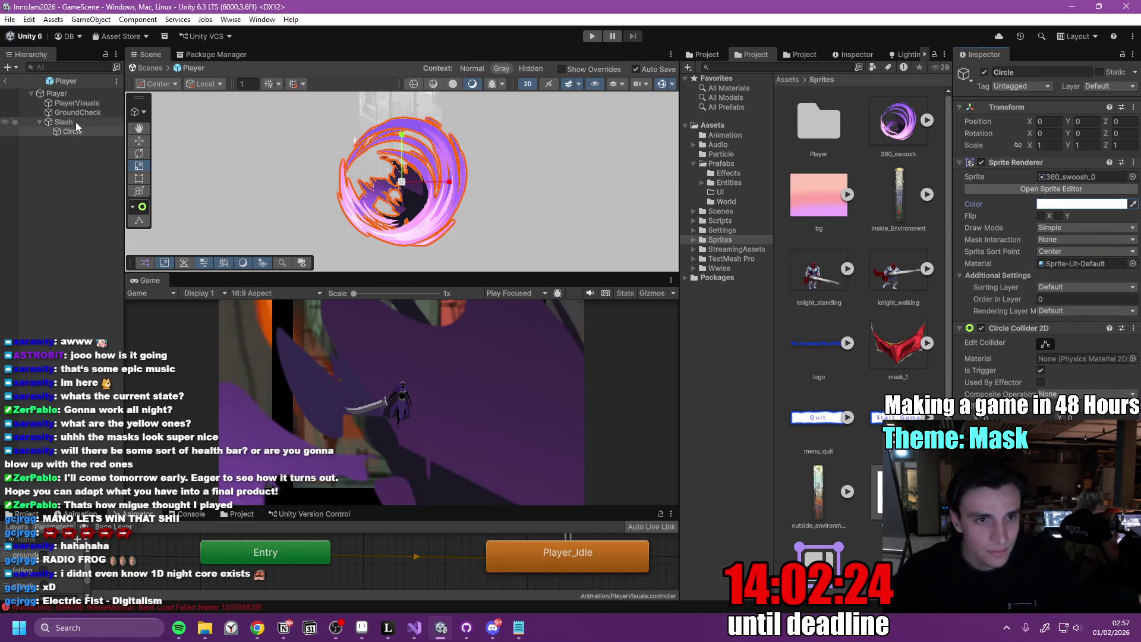
pyautogui.click(1007, 102)
pyautogui.rightClick(1006, 103)
pyautogui.click(1028, 120)
# Enlarge the Circle Collider 2D into a ring around the swoosh and save the Player prefab
pyautogui.click(89, 131)
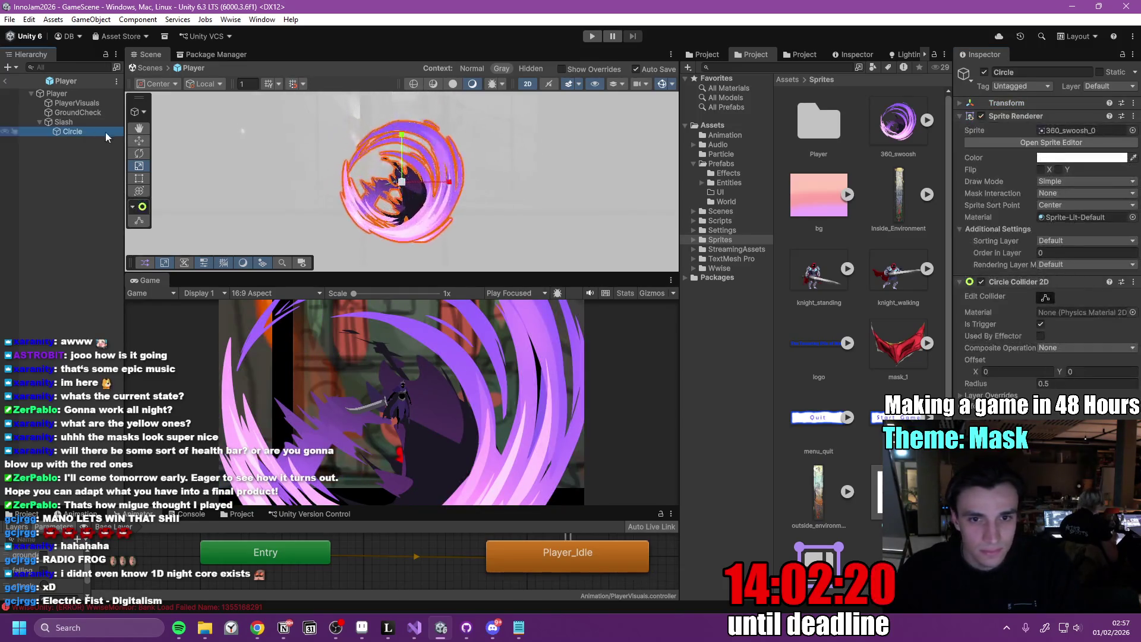
pyautogui.click(963, 103)
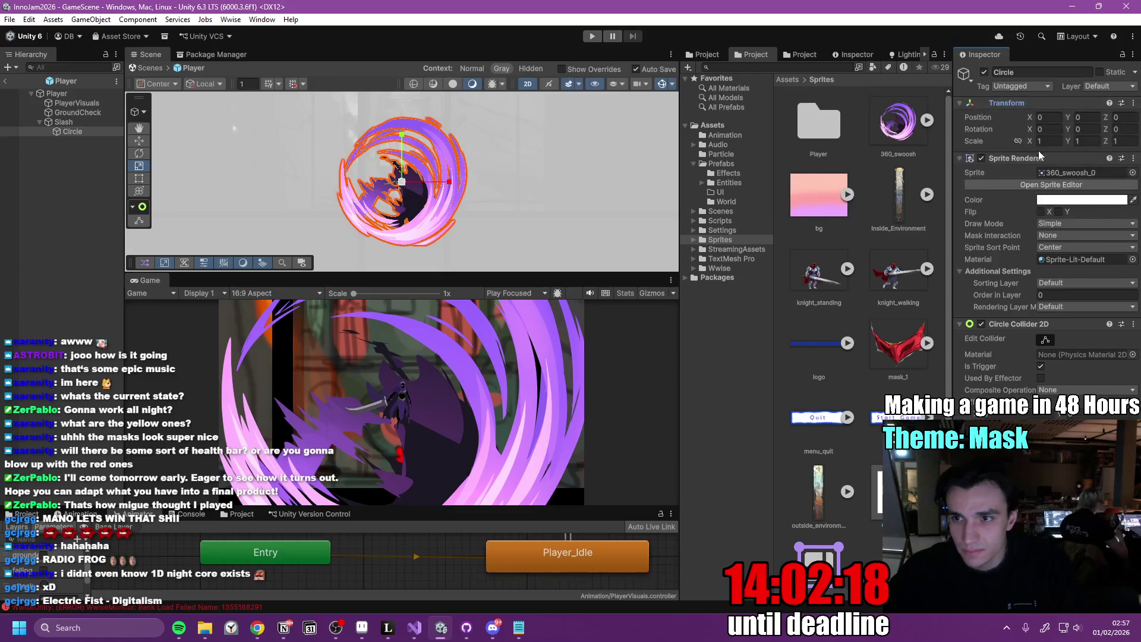
pyautogui.click(1045, 340)
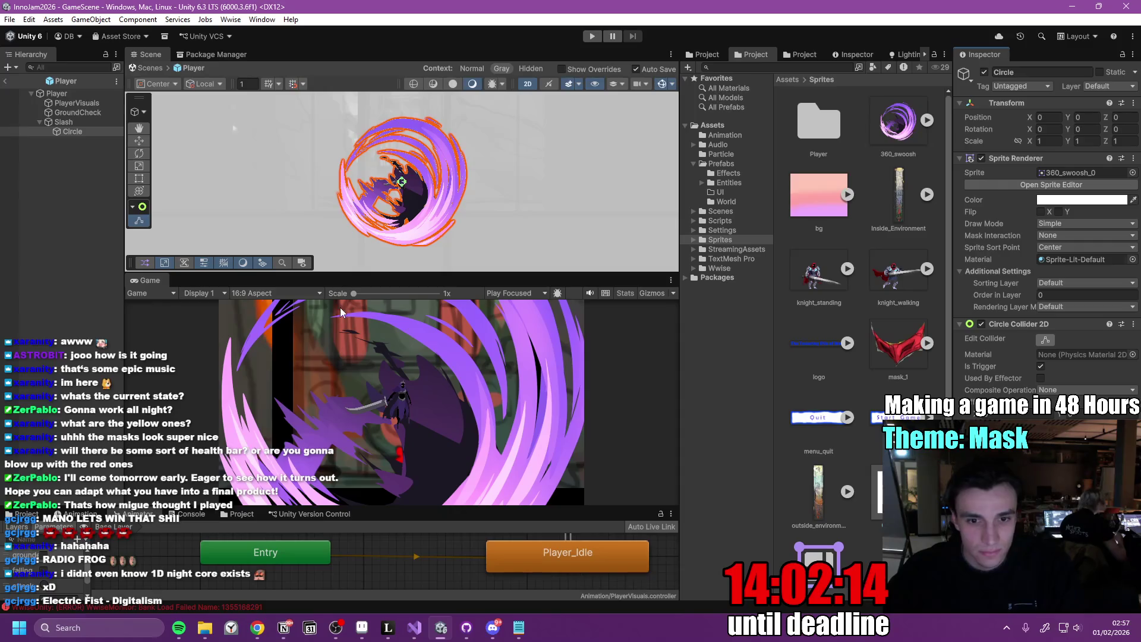
pyautogui.click(71, 122)
pyautogui.click(80, 134)
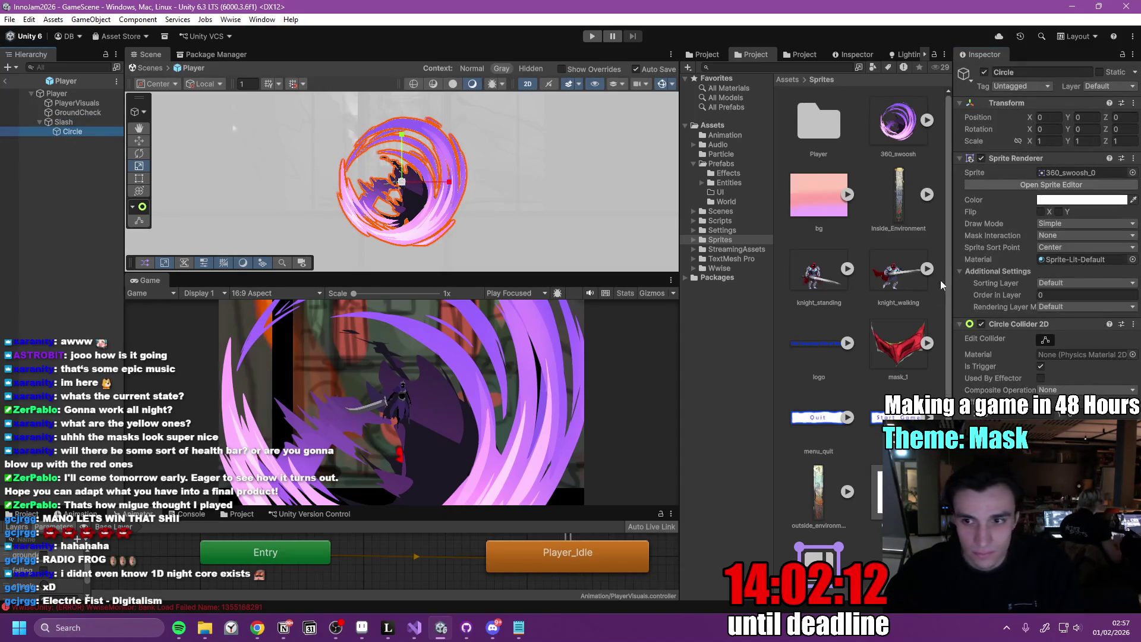
pyautogui.click(75, 125)
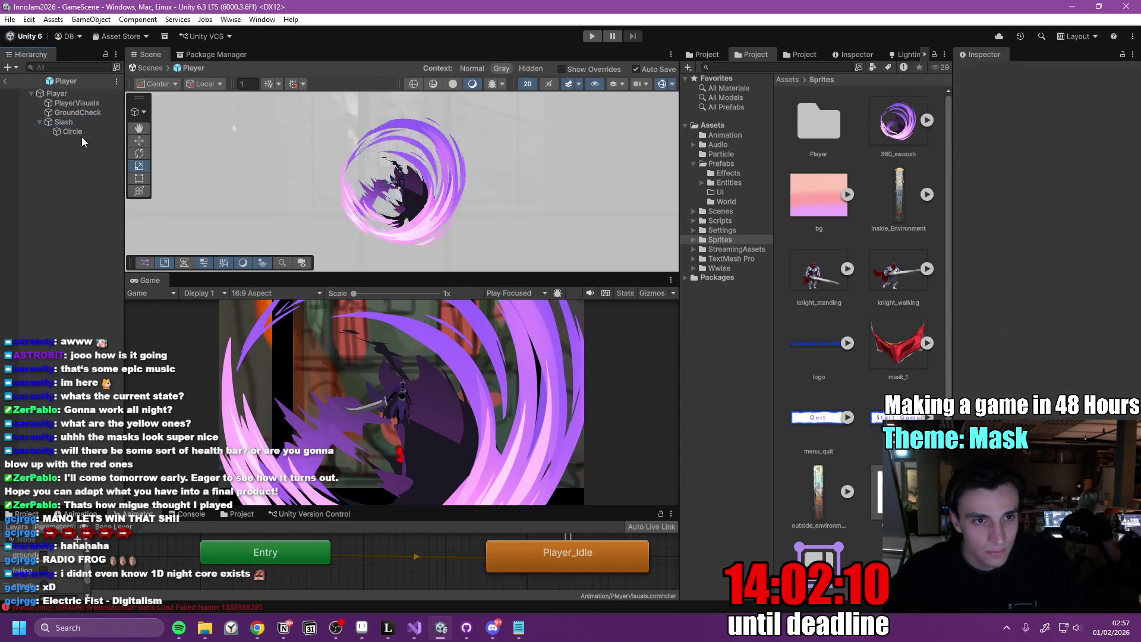
pyautogui.click(84, 133)
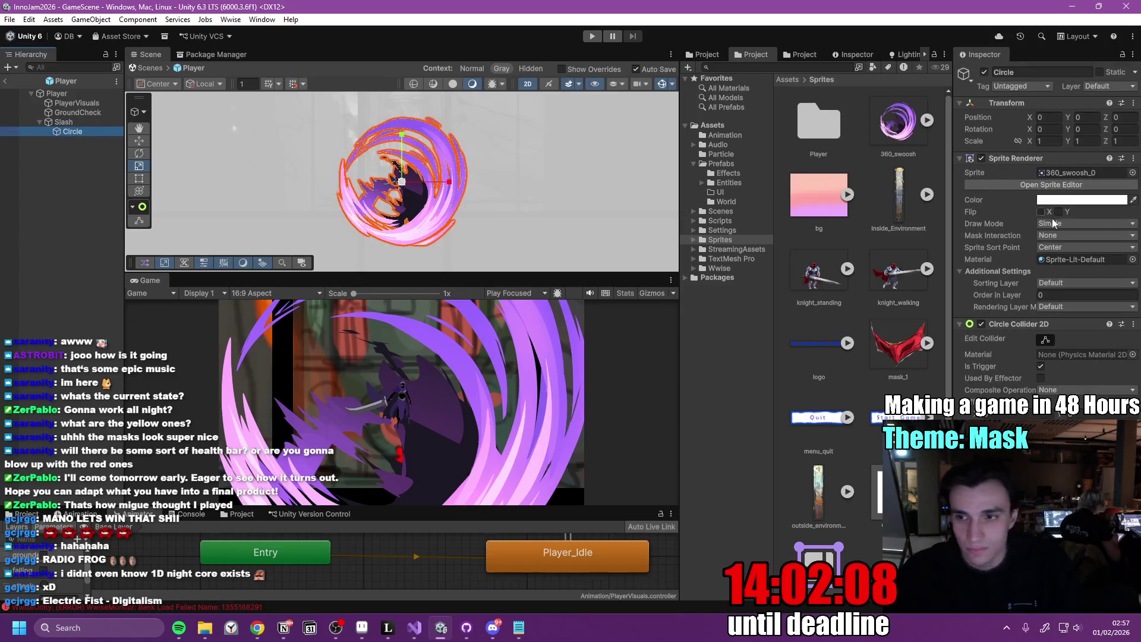
pyautogui.click(1045, 340)
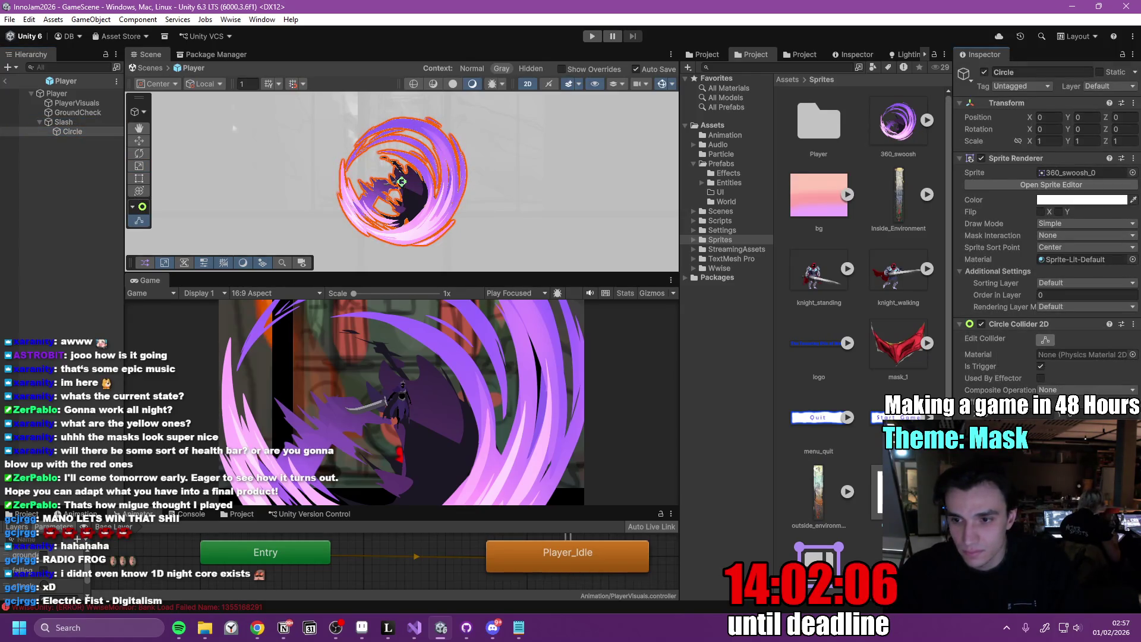
pyautogui.moveTo(401, 182); pyautogui.dragTo(408, 182)
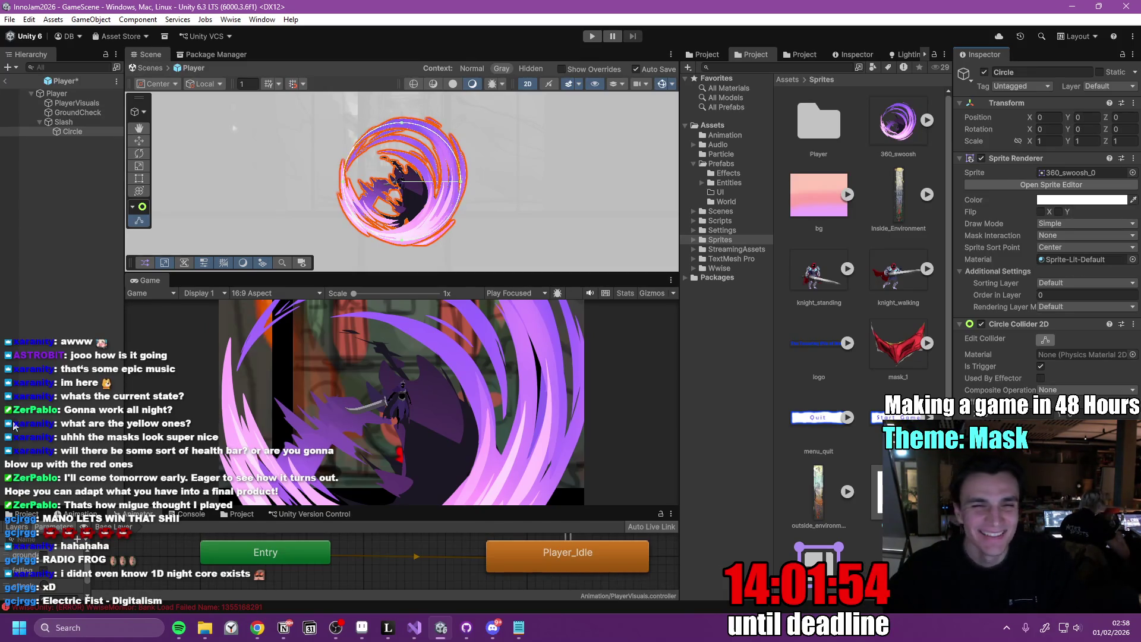
pyautogui.hotkey('ctrl', 's')
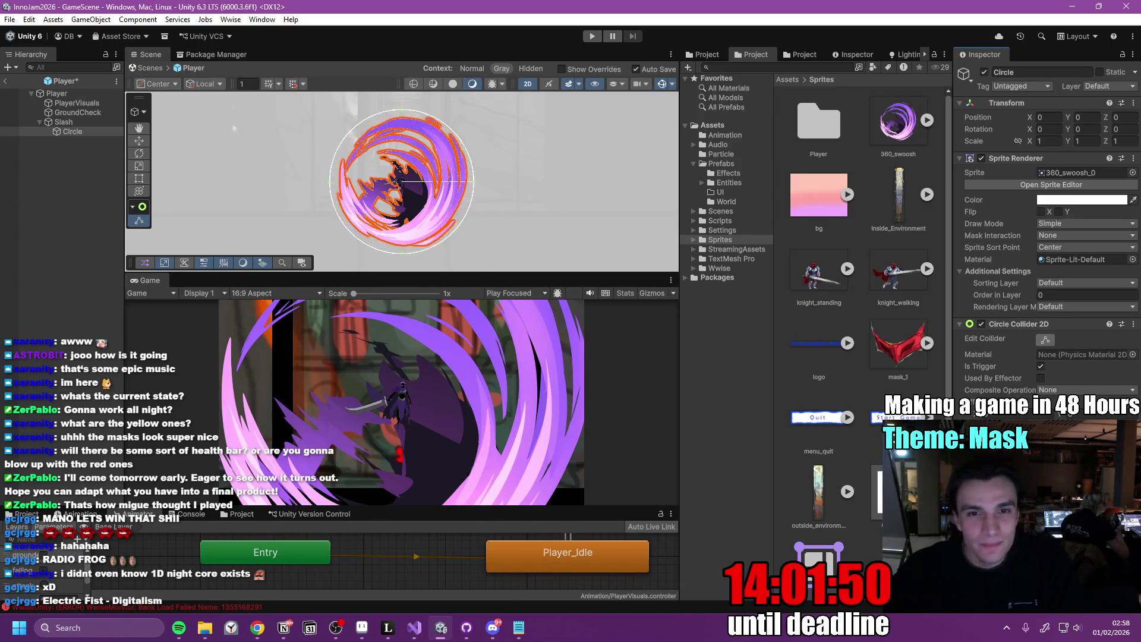
pyautogui.click(79, 123)
# Scale Slash down to about 0.29 around the knight and start Play mode with Player selected
pyautogui.moveTo(402, 181)
pyautogui.mouseDown()
pyautogui.moveTo(377, 200)
pyautogui.moveTo(393, 194)
pyautogui.mouseUp()
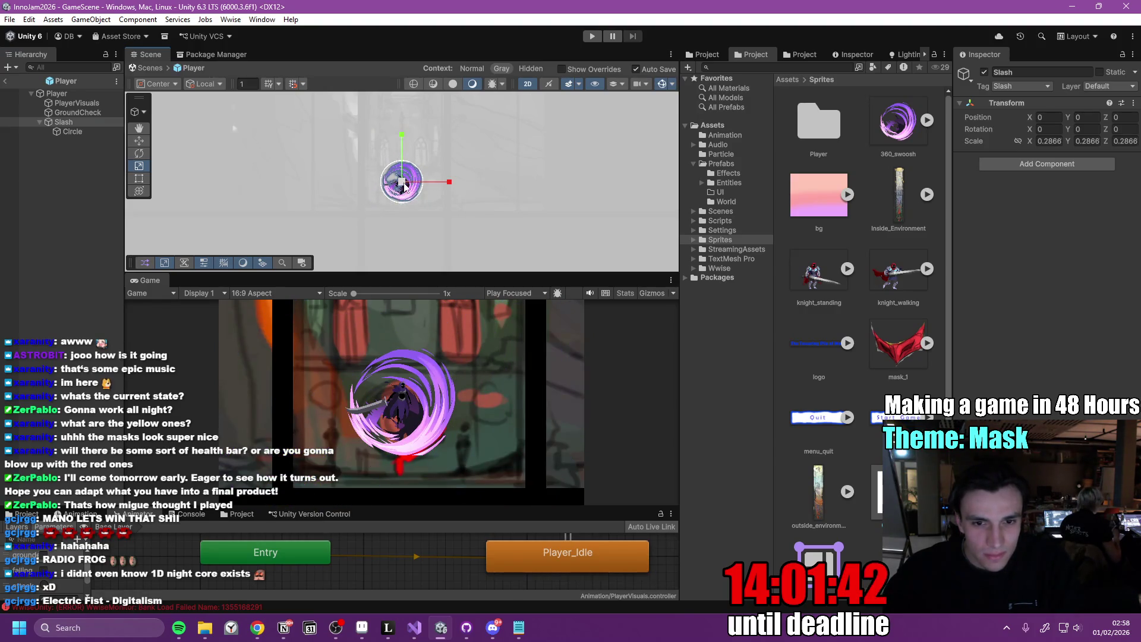
pyautogui.click(90, 131)
pyautogui.click(86, 123)
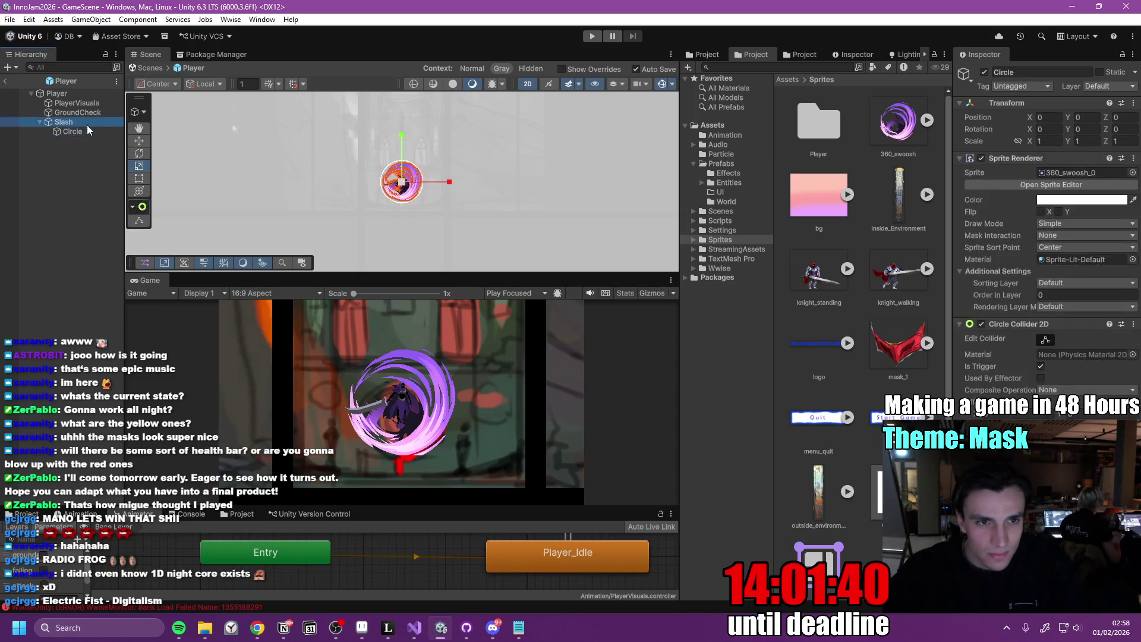
pyautogui.click(591, 37)
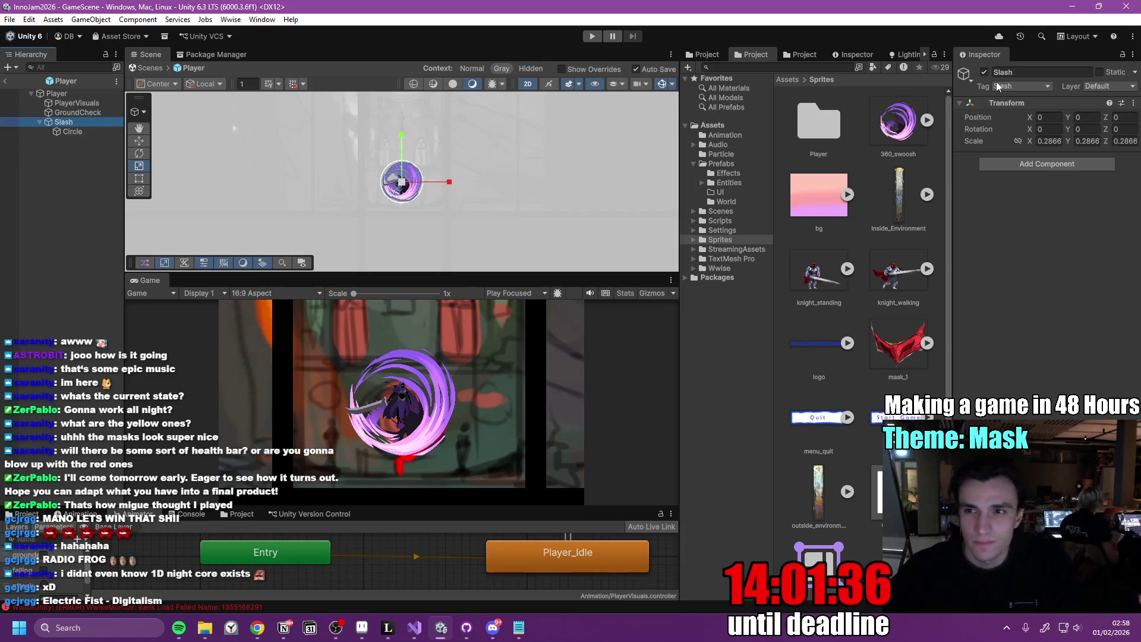
pyautogui.click(81, 95)
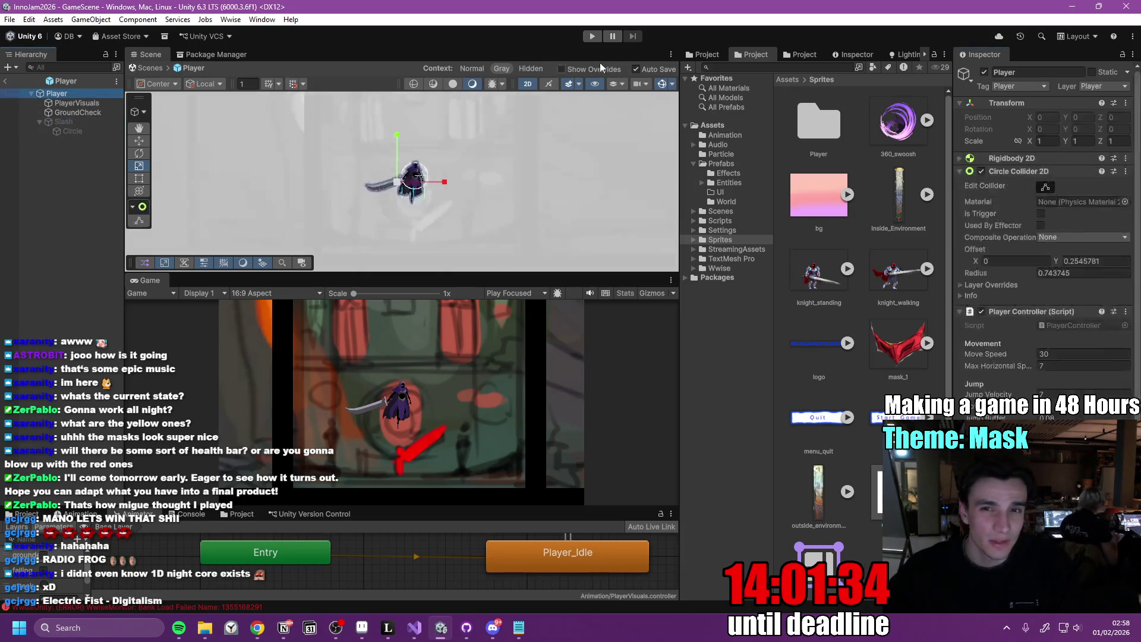
pyautogui.click(592, 37)
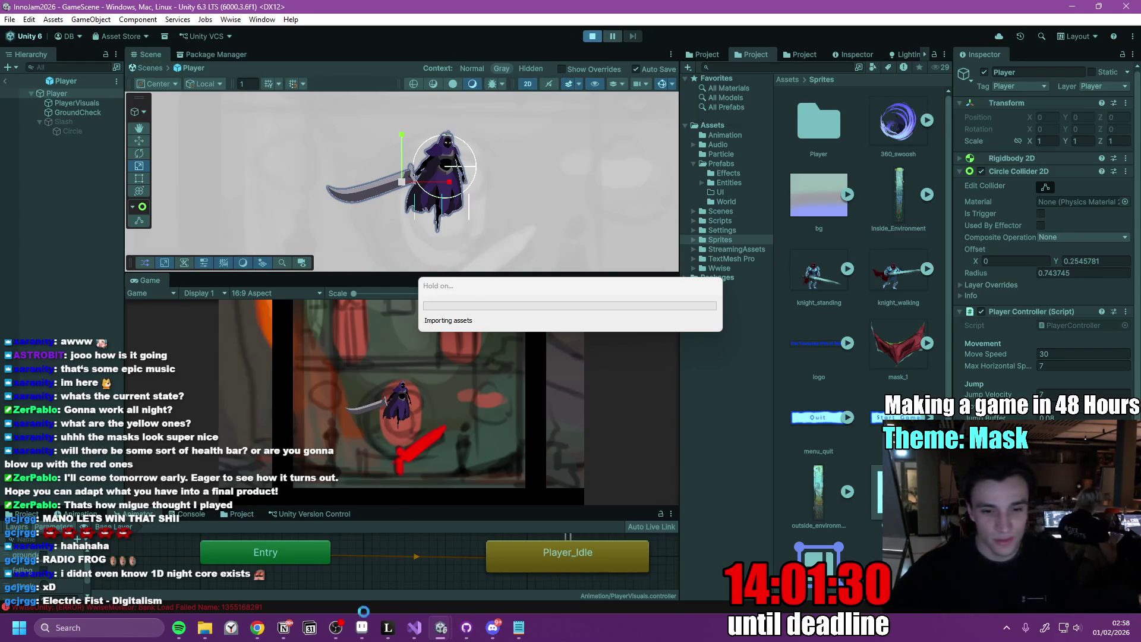
pyautogui.click(492, 627)
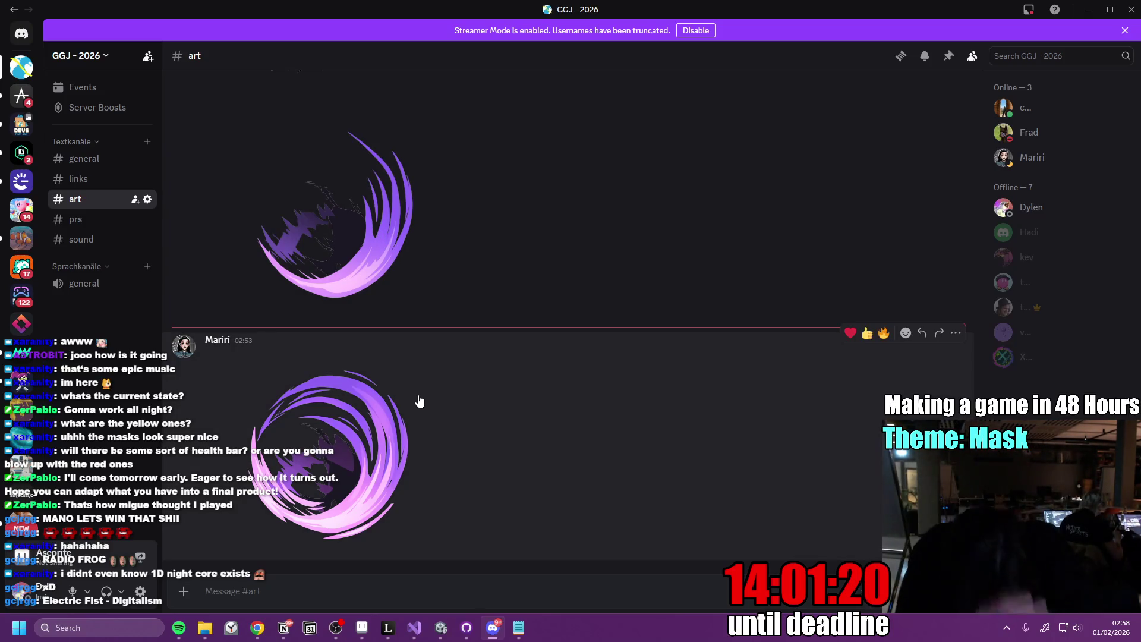
# Save the scythe knight image from Discord's #art channel to Downloads as animation_knight_up.png
pyautogui.scroll(5, 377, 326)
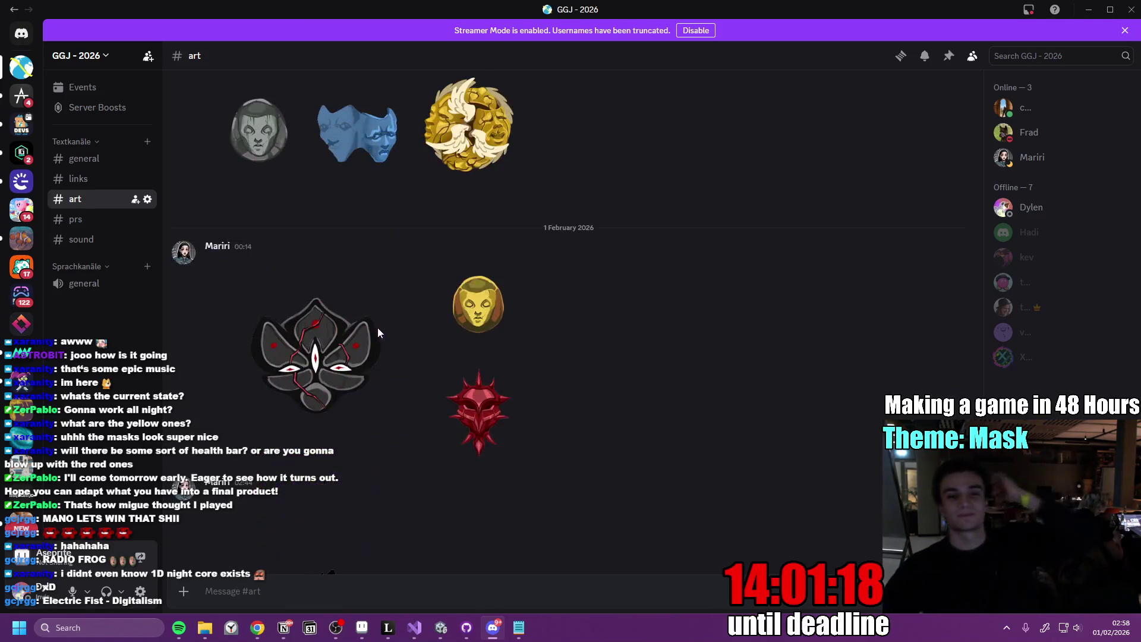
pyautogui.scroll(-4, 351, 226)
pyautogui.click(356, 261)
pyautogui.rightClick(546, 337)
pyautogui.click(590, 380)
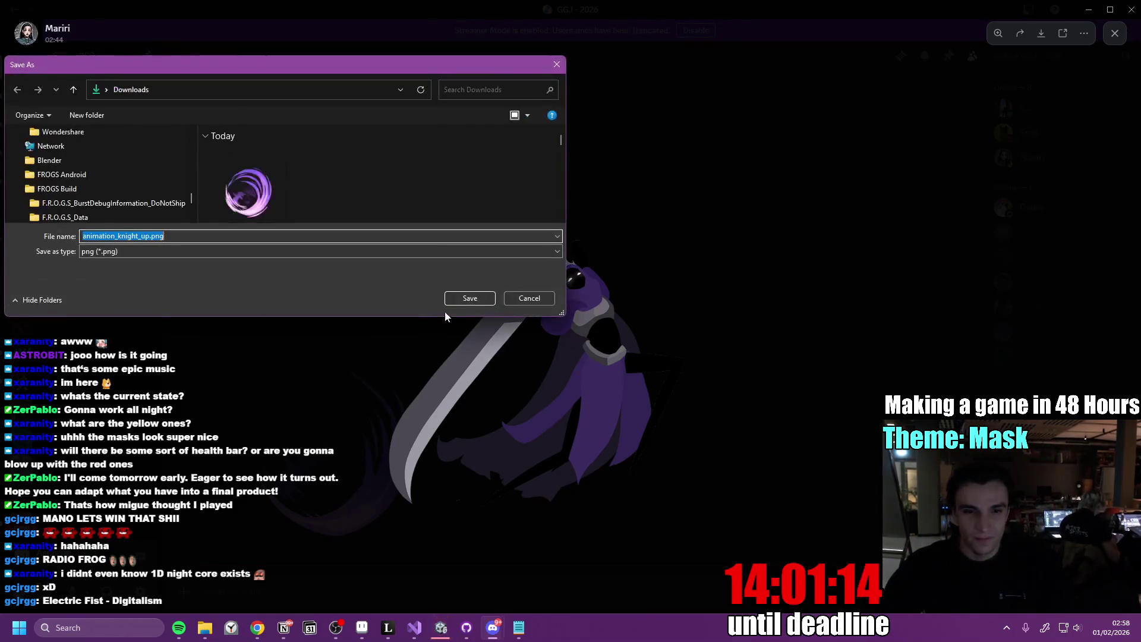
pyautogui.click(468, 303)
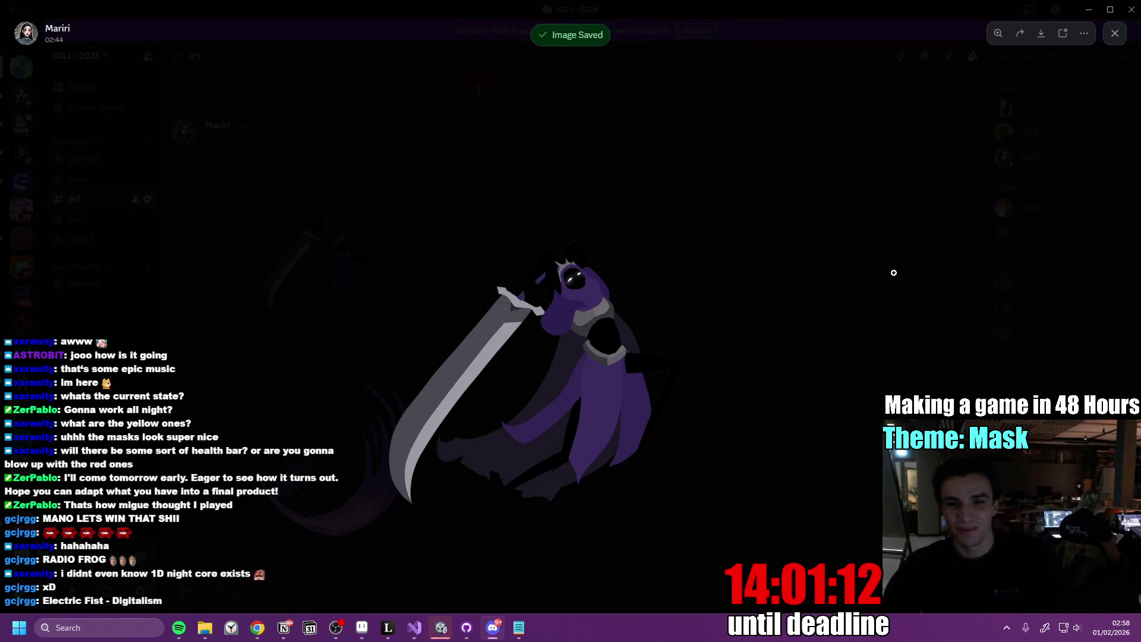
pyautogui.click(450, 628)
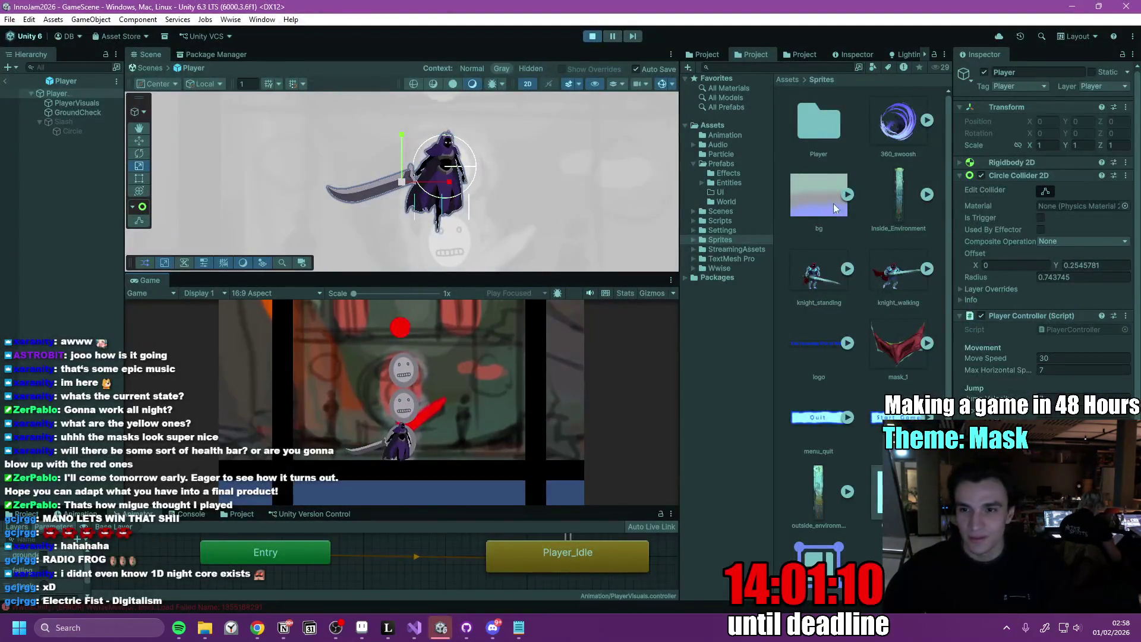
# Import the saved knight image from File Explorer into the Assets/Sprites/Player folder
pyautogui.doubleClick(816, 127)
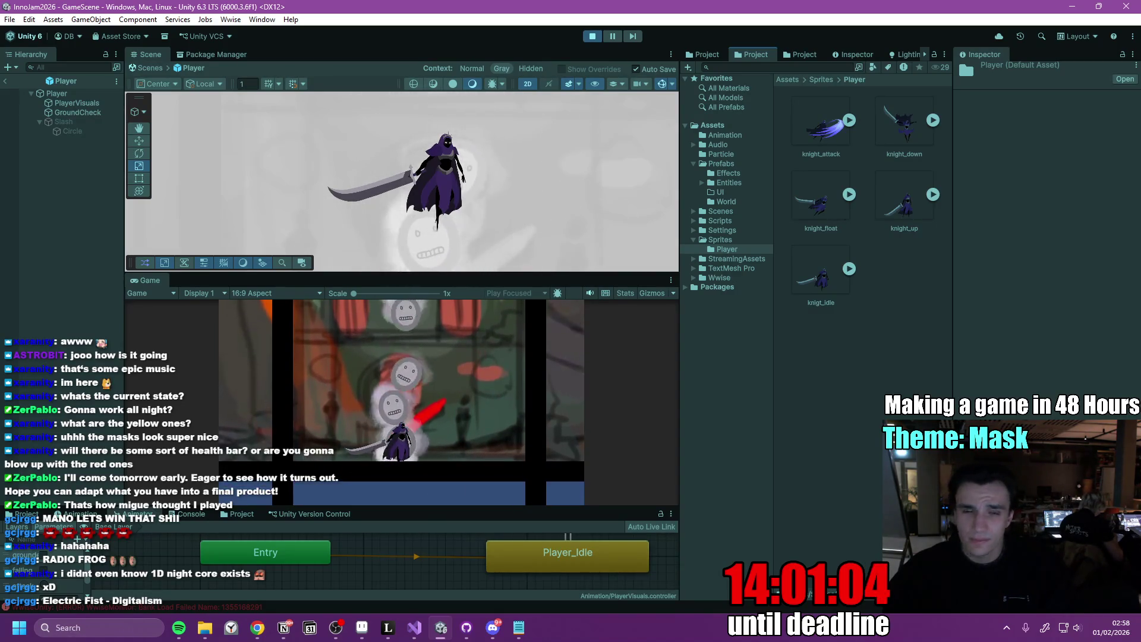
pyautogui.click(205, 627)
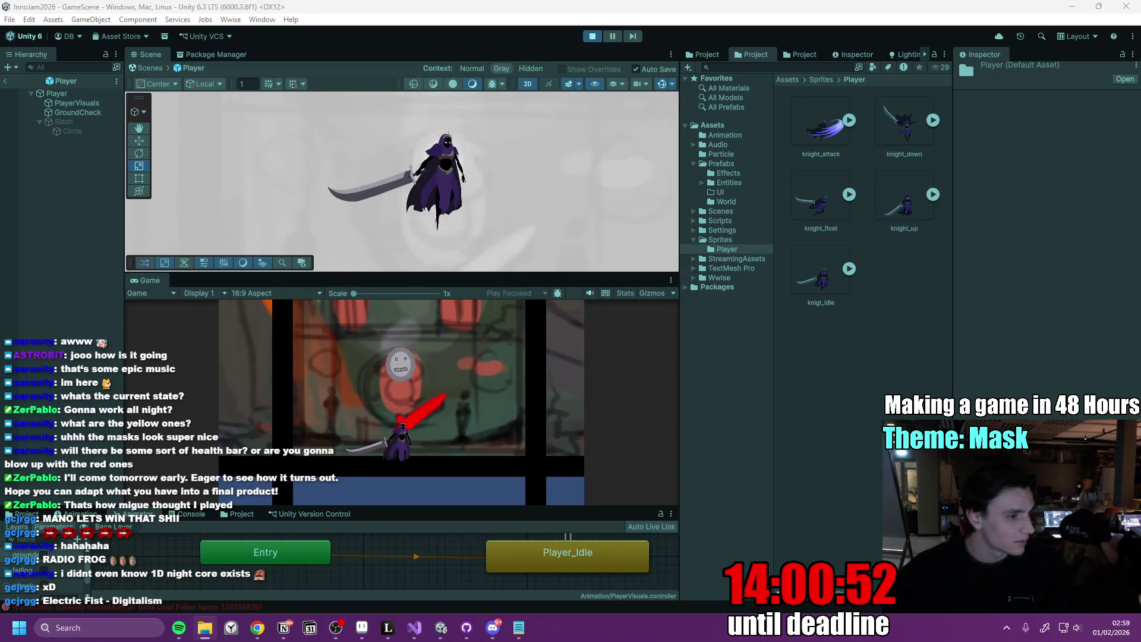
pyautogui.moveTo(903, 339); pyautogui.dragTo(918, 318)
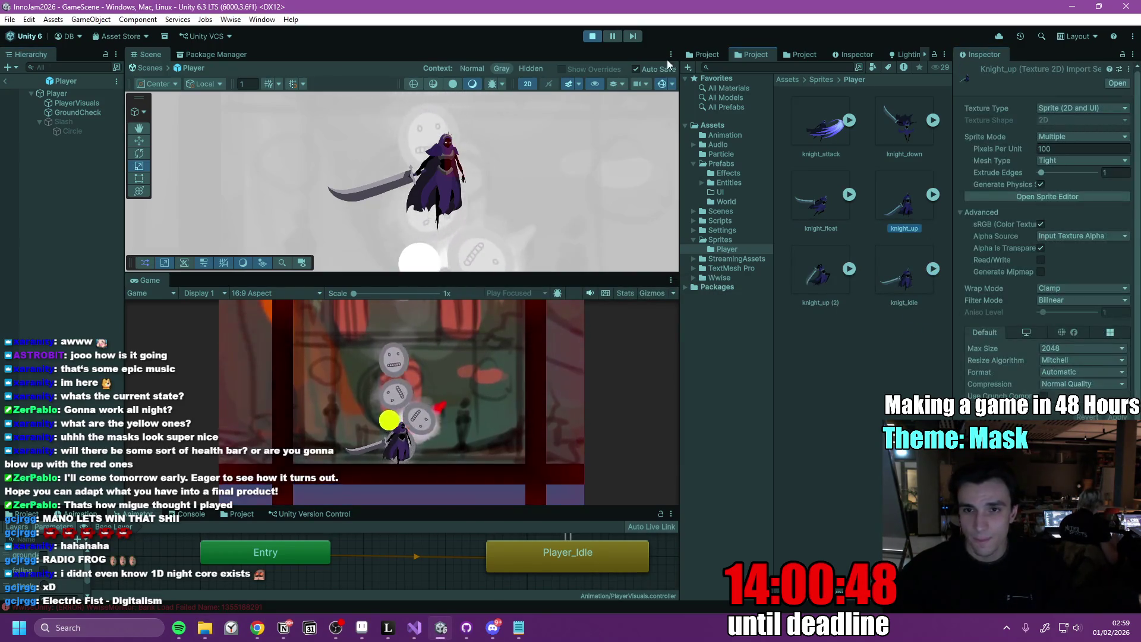
# Stop Play mode and delete the old knight_up sprite from the Player folder
pyautogui.hotkey('ctrl', 'p')
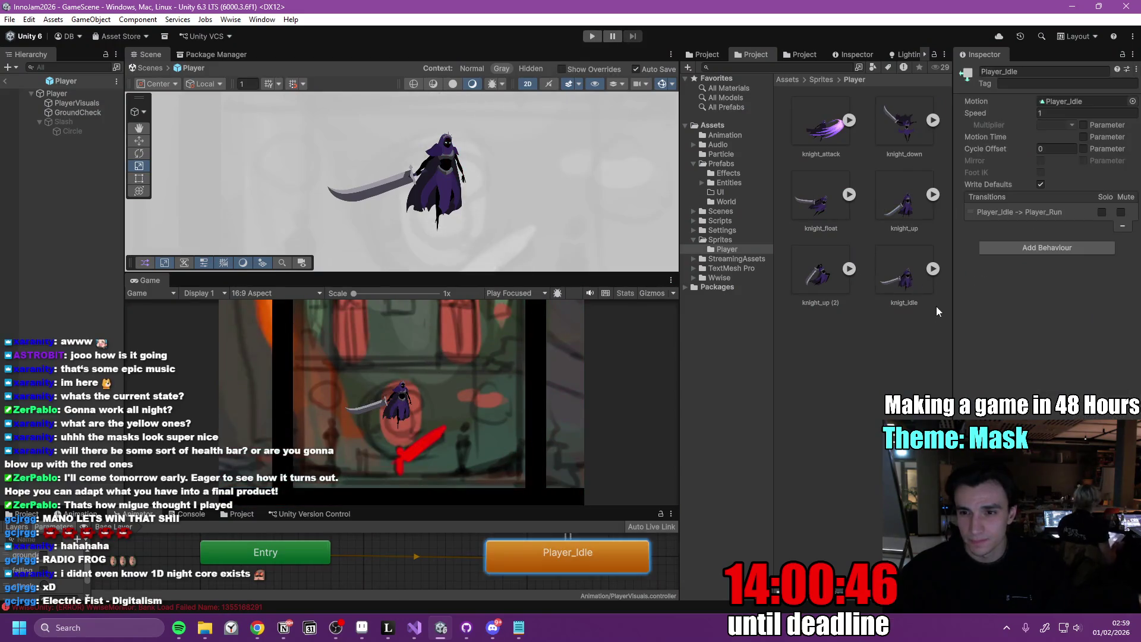
pyautogui.click(900, 206)
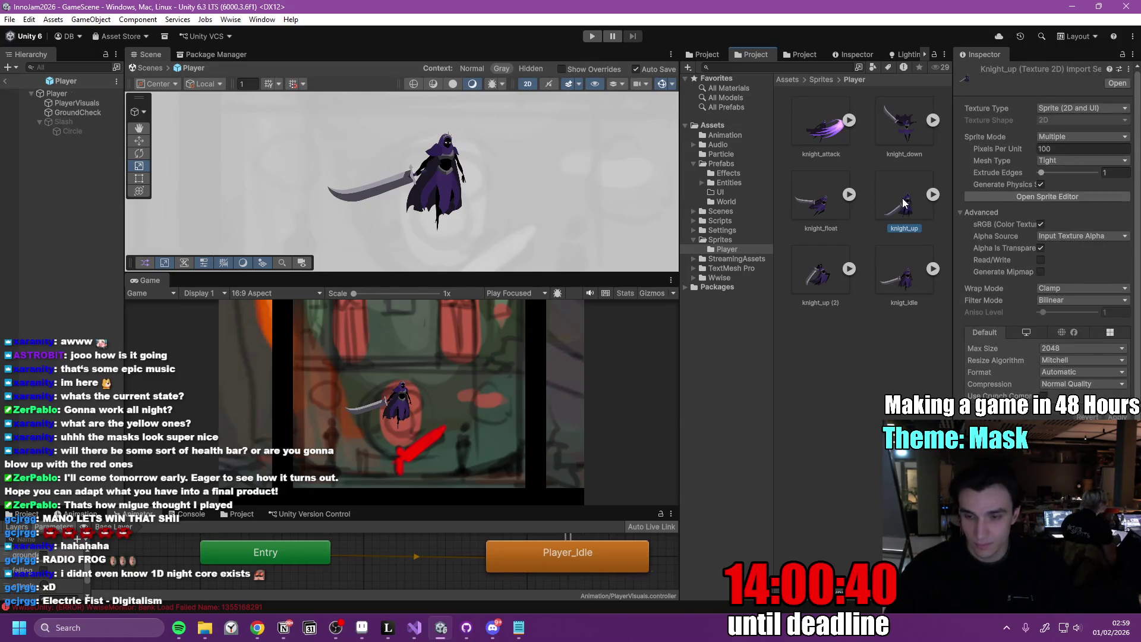
pyautogui.press('Delete')
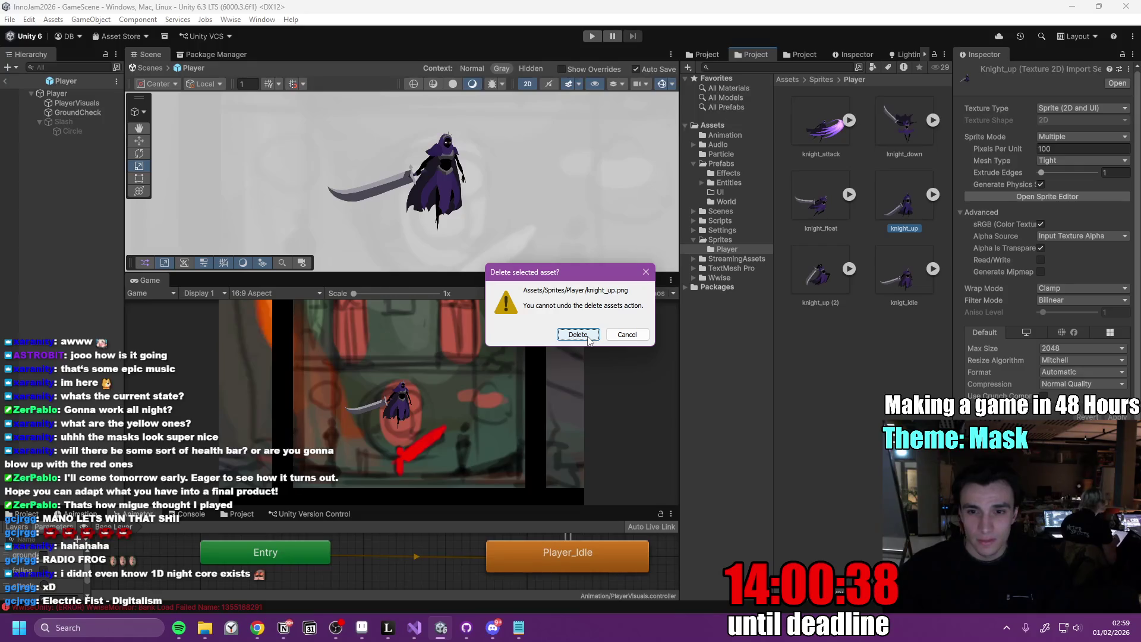
pyautogui.click(577, 334)
# Rename the new knight_up (2) import to knight_up
pyautogui.click(912, 208)
pyautogui.press('F2')
pyautogui.press('BackSpace')
pyautogui.press('BackSpace')
pyautogui.press('Return')
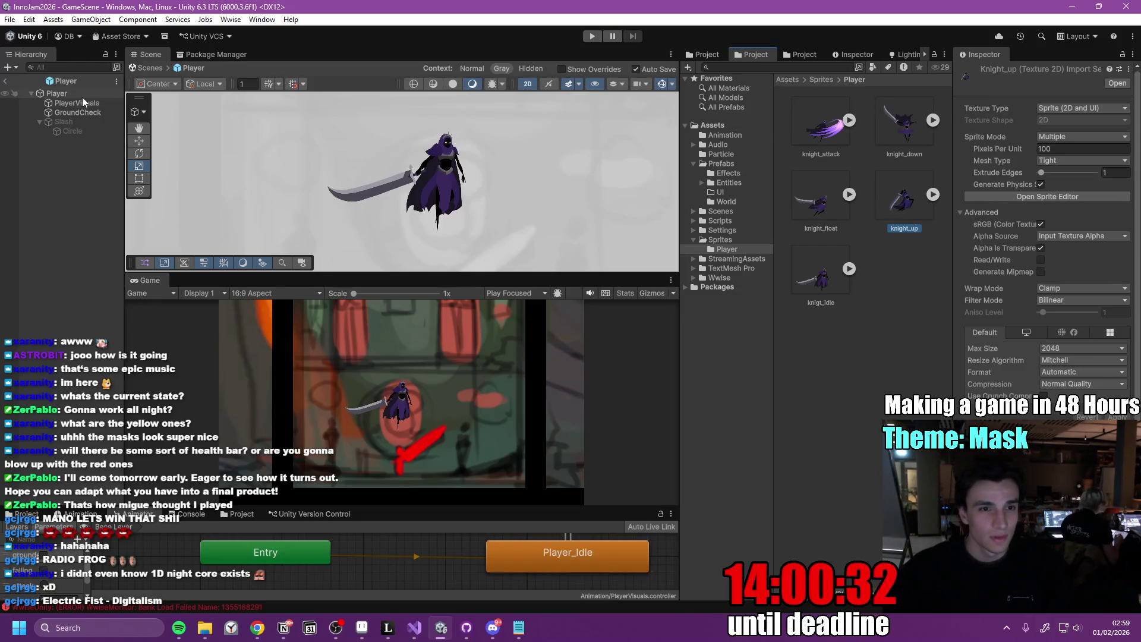
pyautogui.click(85, 101)
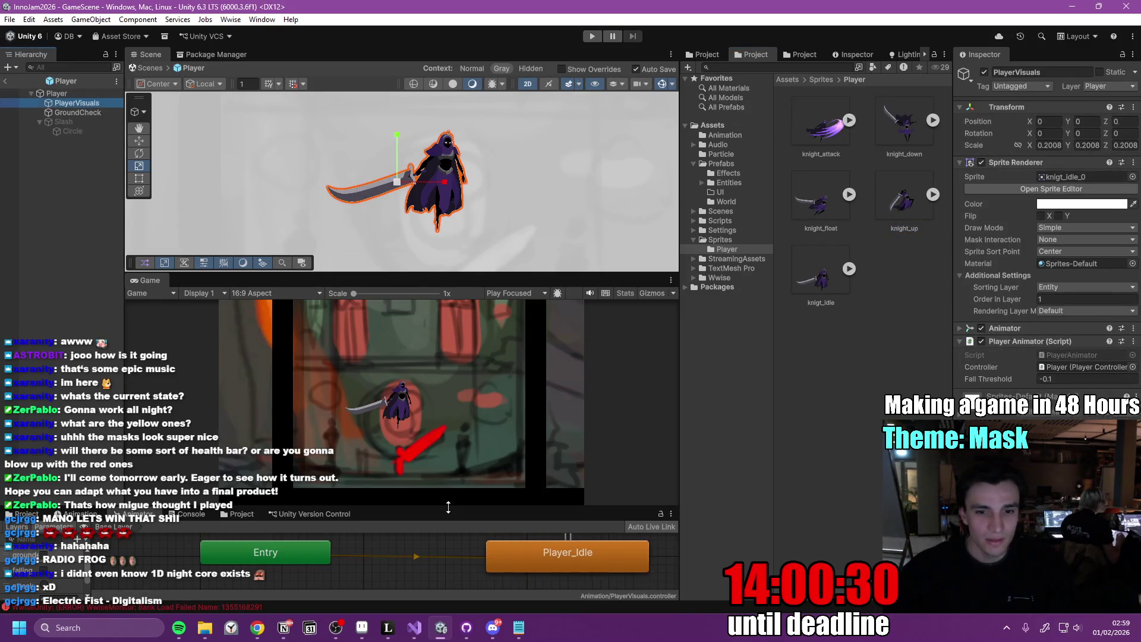
# Switch the Animation window to the Player_Jump clip and preview it
pyautogui.moveTo(448, 507); pyautogui.dragTo(448, 413)
pyautogui.click(76, 420)
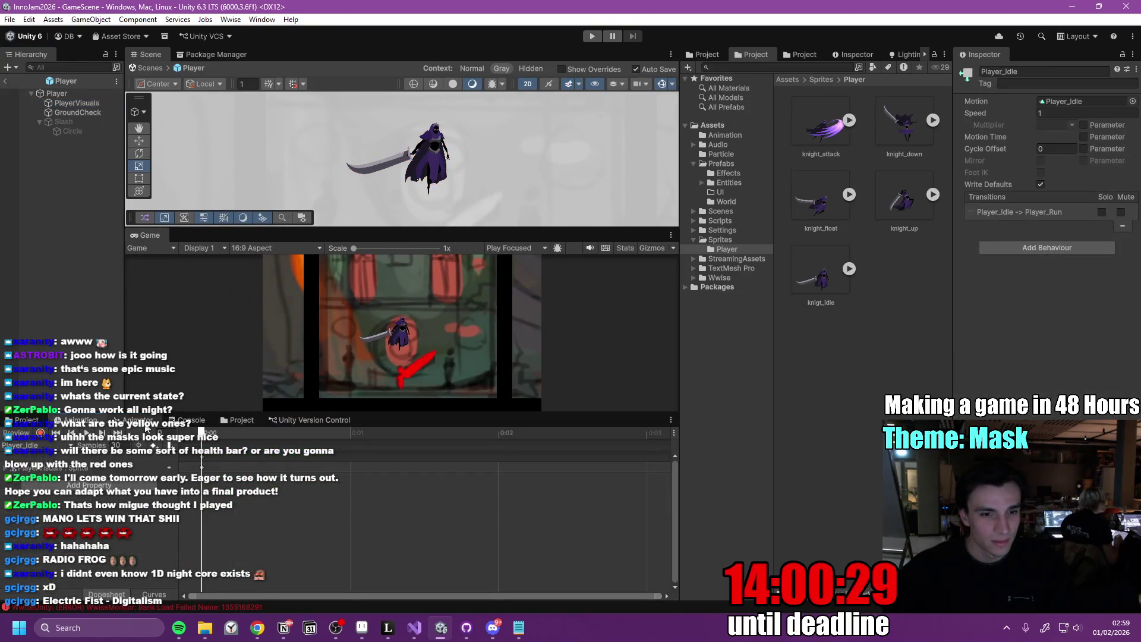
pyautogui.click(63, 448)
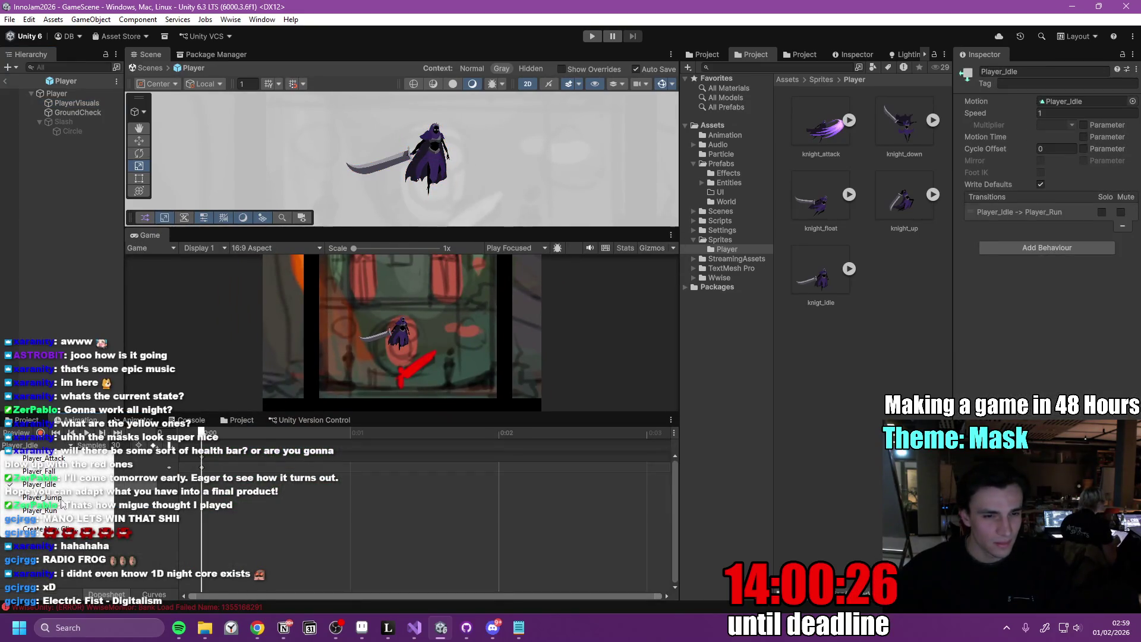
pyautogui.click(43, 498)
pyautogui.moveTo(909, 203); pyautogui.dragTo(227, 490)
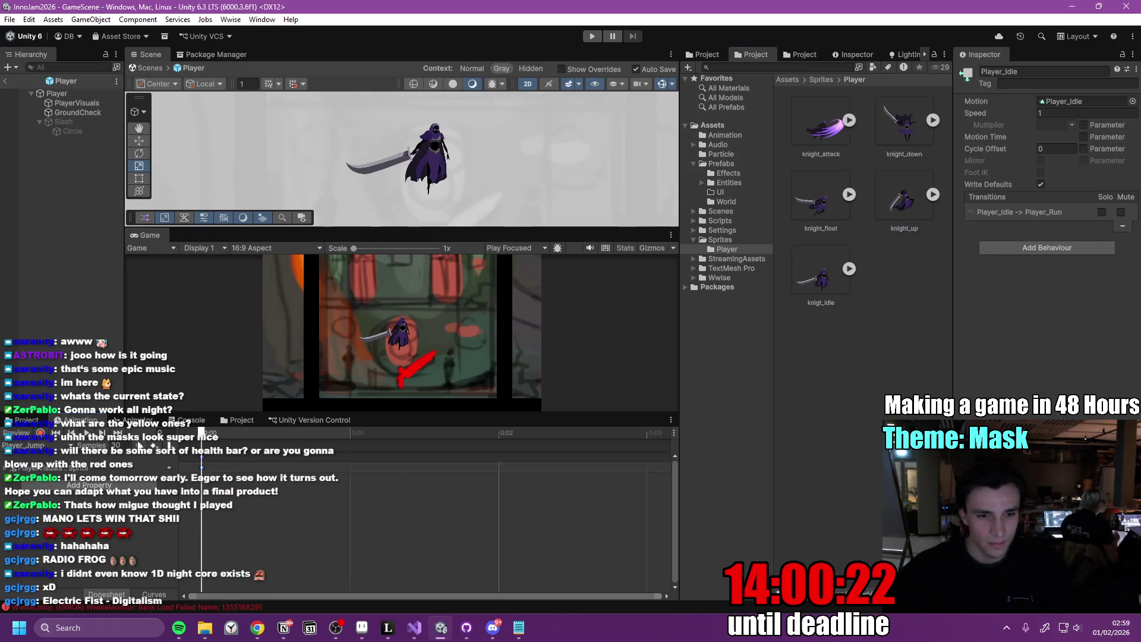
pyautogui.click(86, 433)
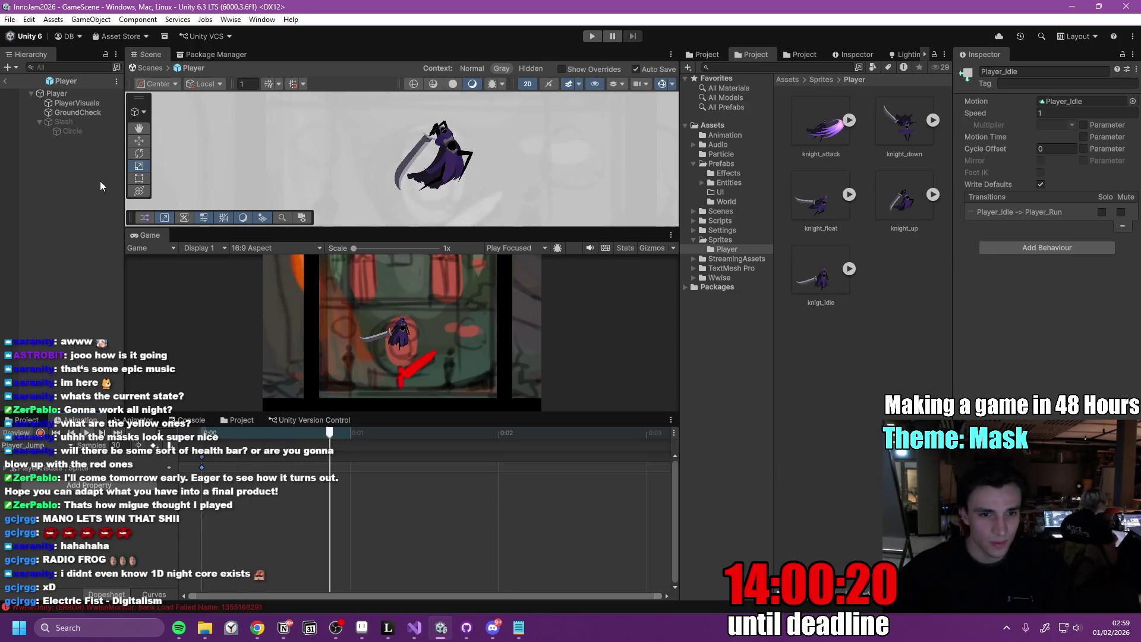
# Shift the knight_up sprite's pivot in the Sprite Editor, then close the editor
pyautogui.doubleClick(903, 196)
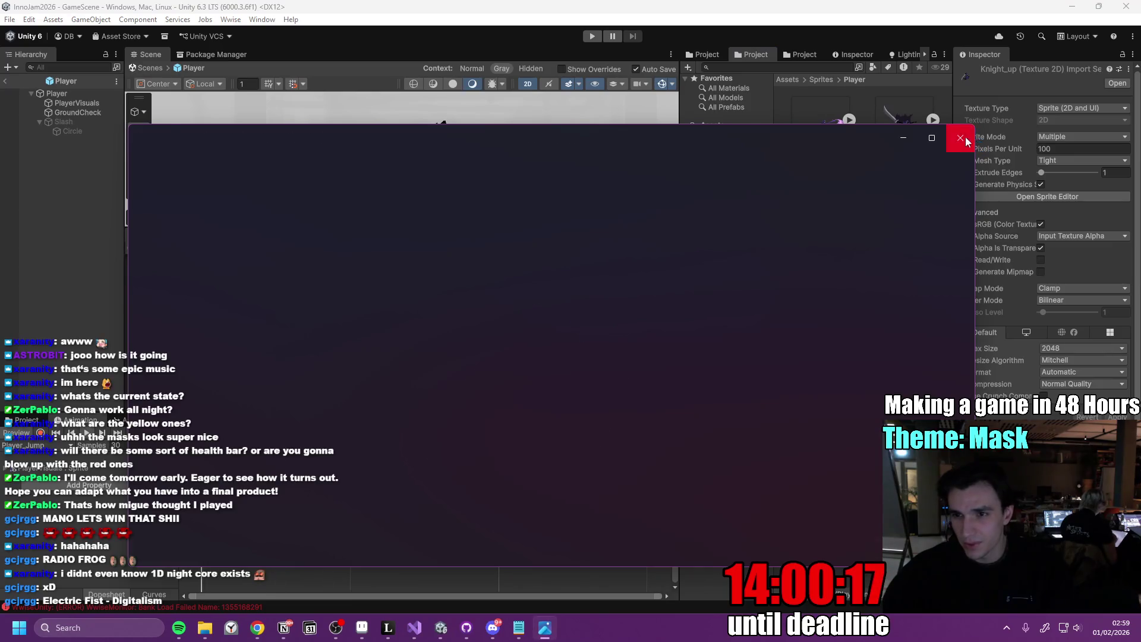
pyautogui.click(960, 137)
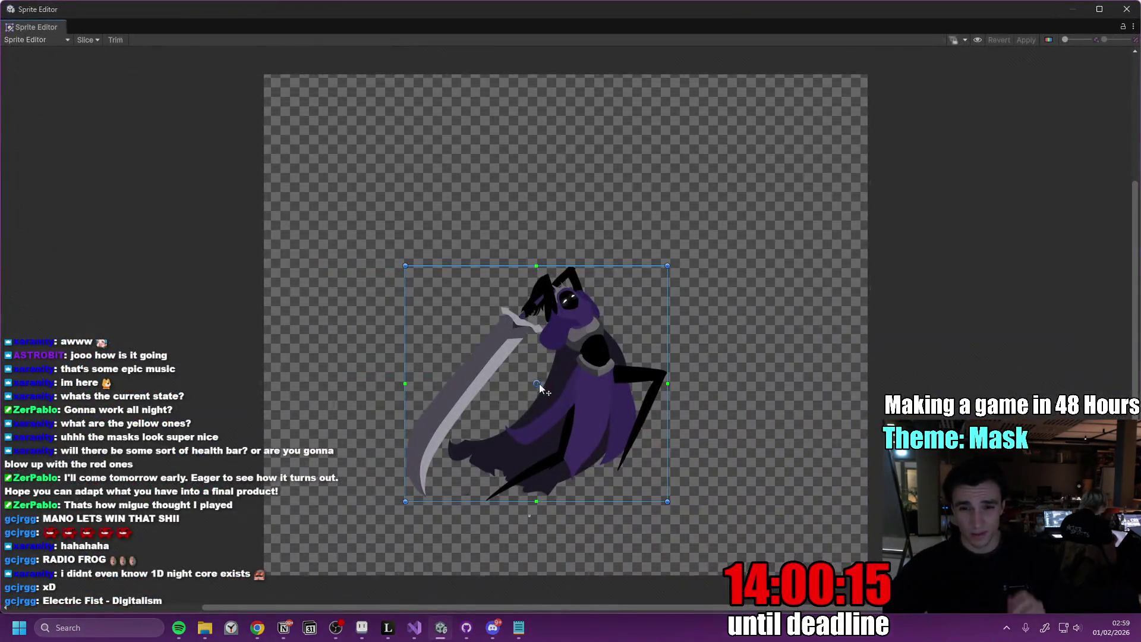
pyautogui.moveTo(540, 386); pyautogui.dragTo(591, 389)
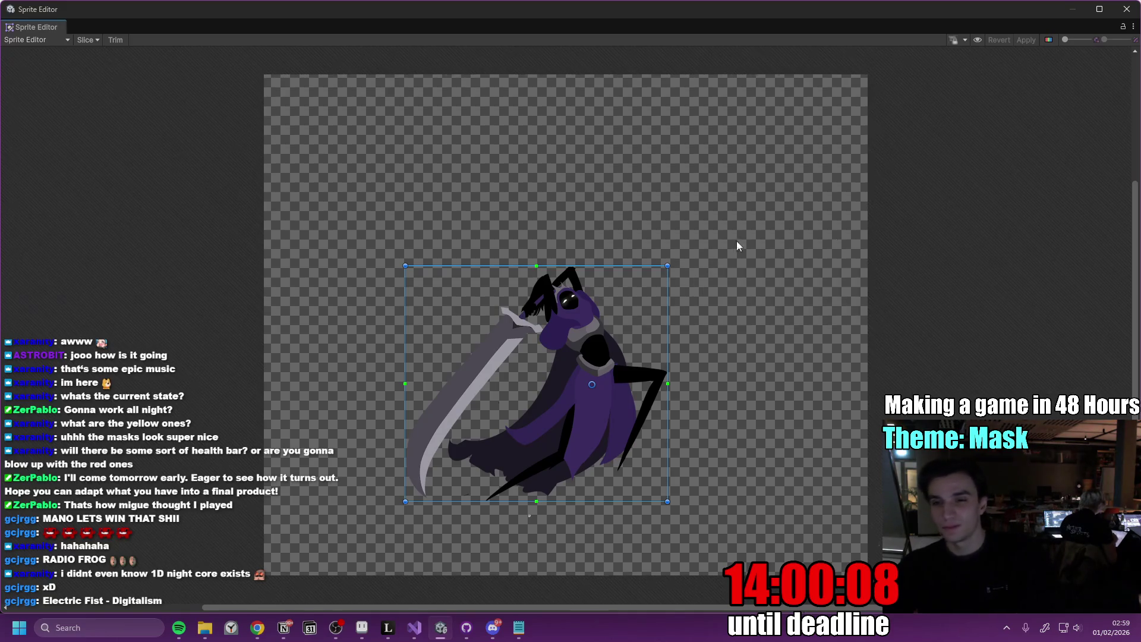
pyautogui.click(1127, 9)
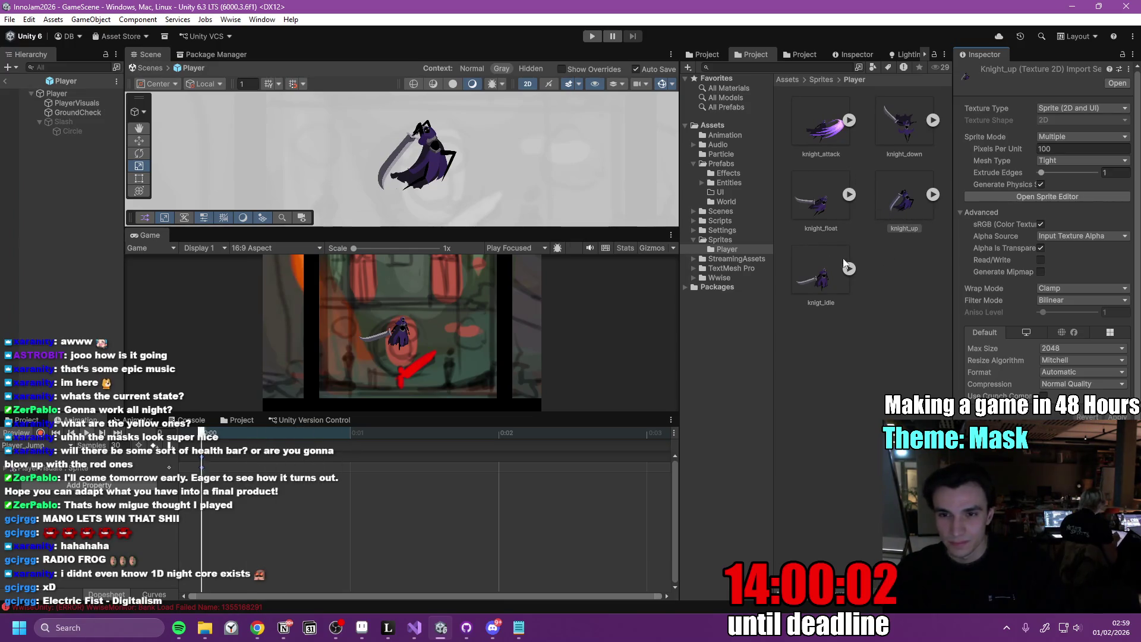
# Move the 360_swoosh sprite from Sprites into the Player folder
pyautogui.click(820, 78)
pyautogui.moveTo(897, 121); pyautogui.dragTo(832, 133)
pyautogui.doubleClick(818, 127)
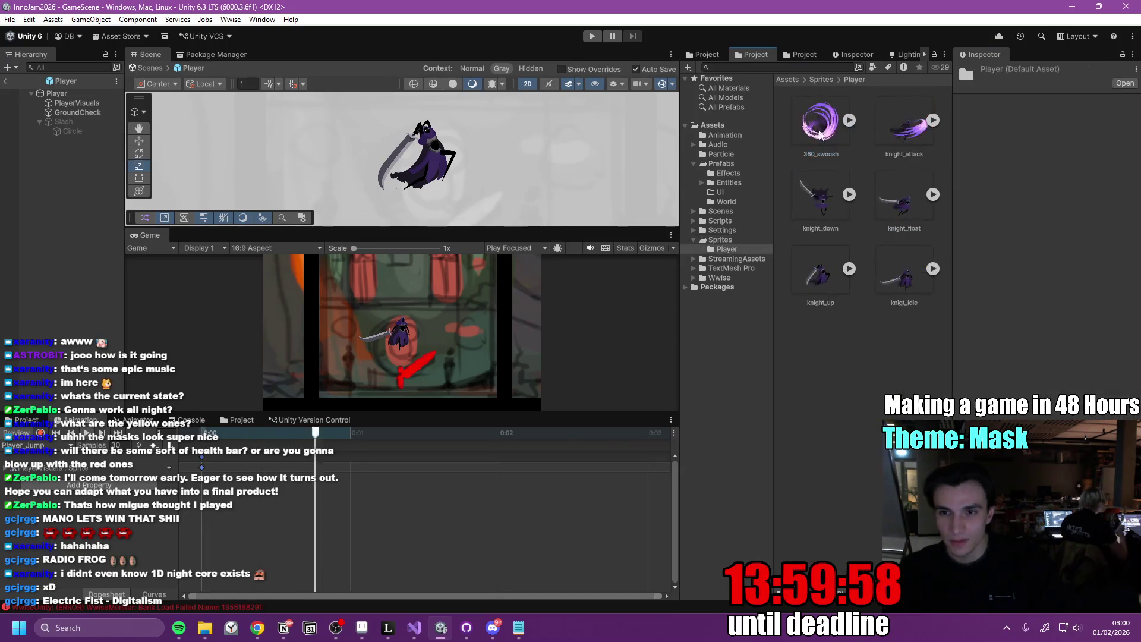
# Preview the Player_Attack frame with the purple swoosh, then maximize the Game view
pyautogui.click(59, 446)
pyautogui.click(64, 459)
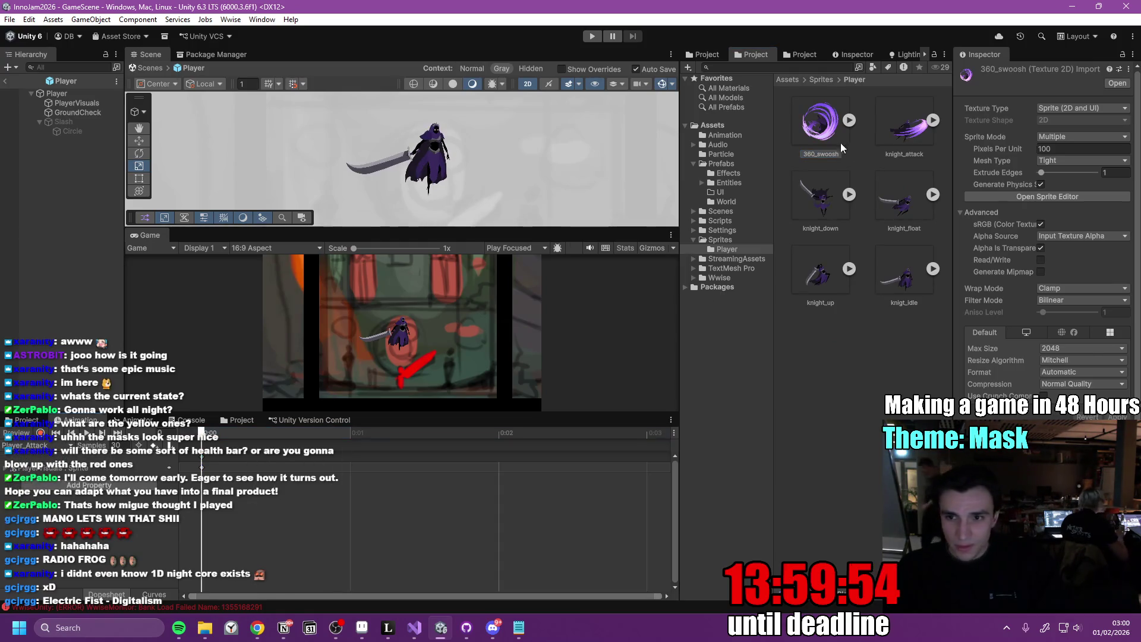
pyautogui.moveTo(202, 432)
pyautogui.mouseDown()
pyautogui.moveTo(283, 432)
pyautogui.moveTo(265, 433)
pyautogui.mouseUp()
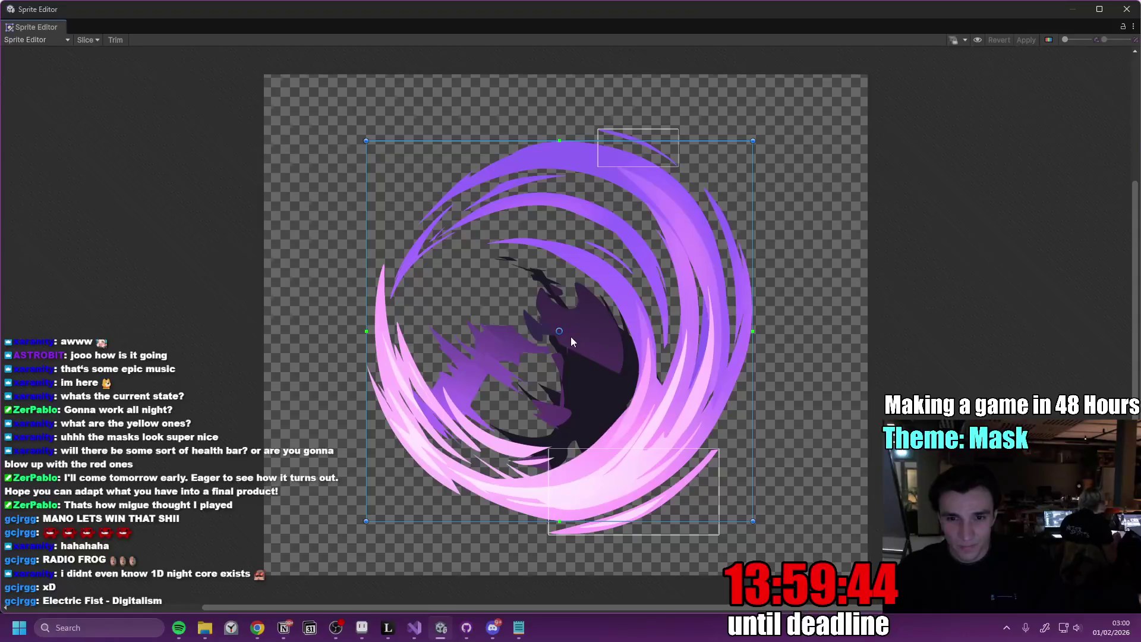
pyautogui.click(1127, 10)
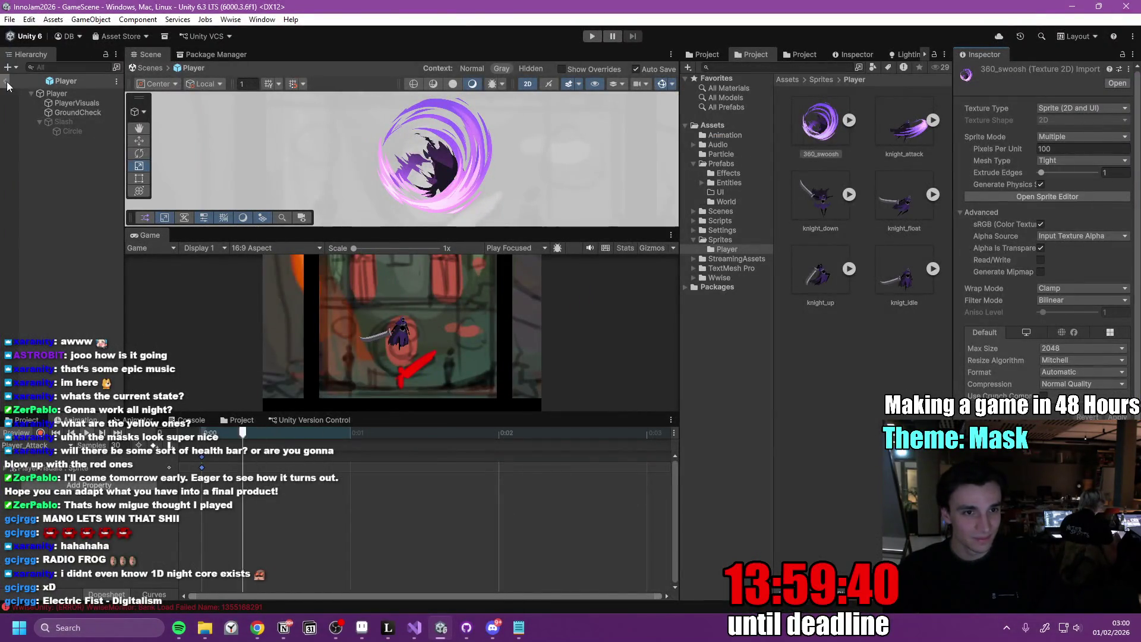
pyautogui.doubleClick(150, 236)
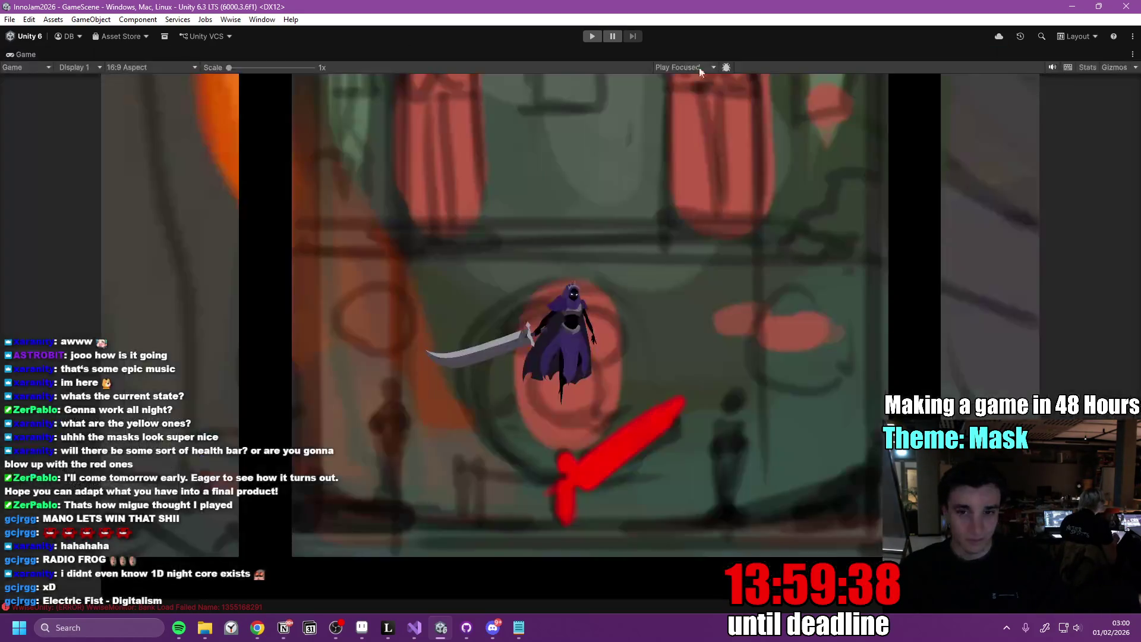
# Play-test jumping, moving right and dash-attacking masks with the spin swoosh, then stop
pyautogui.click(589, 37)
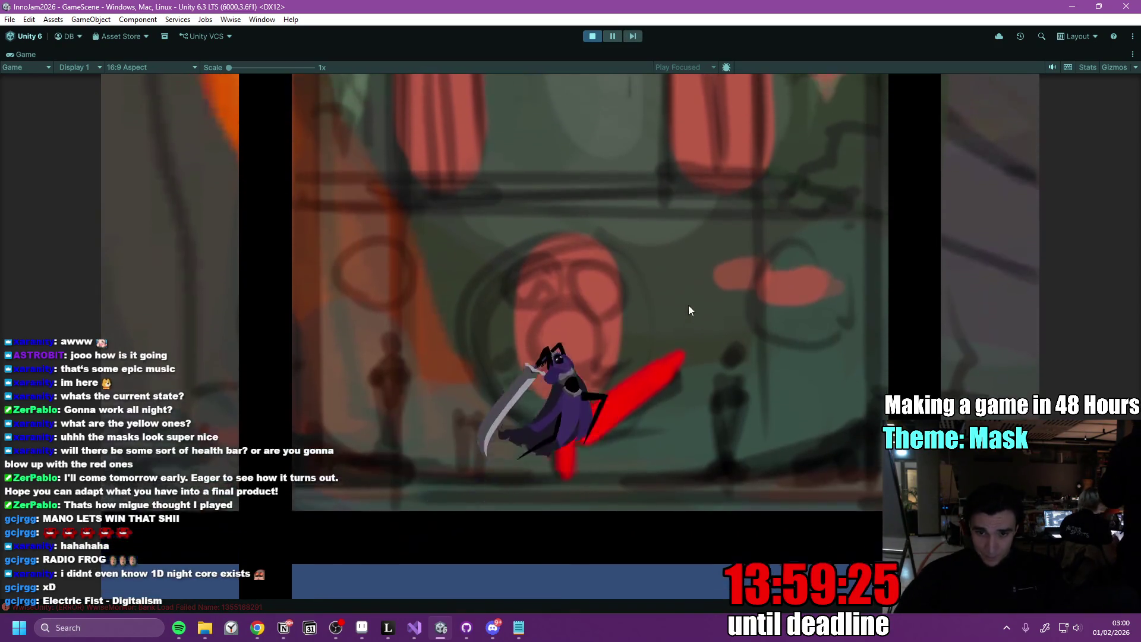
pyautogui.click(688, 310)
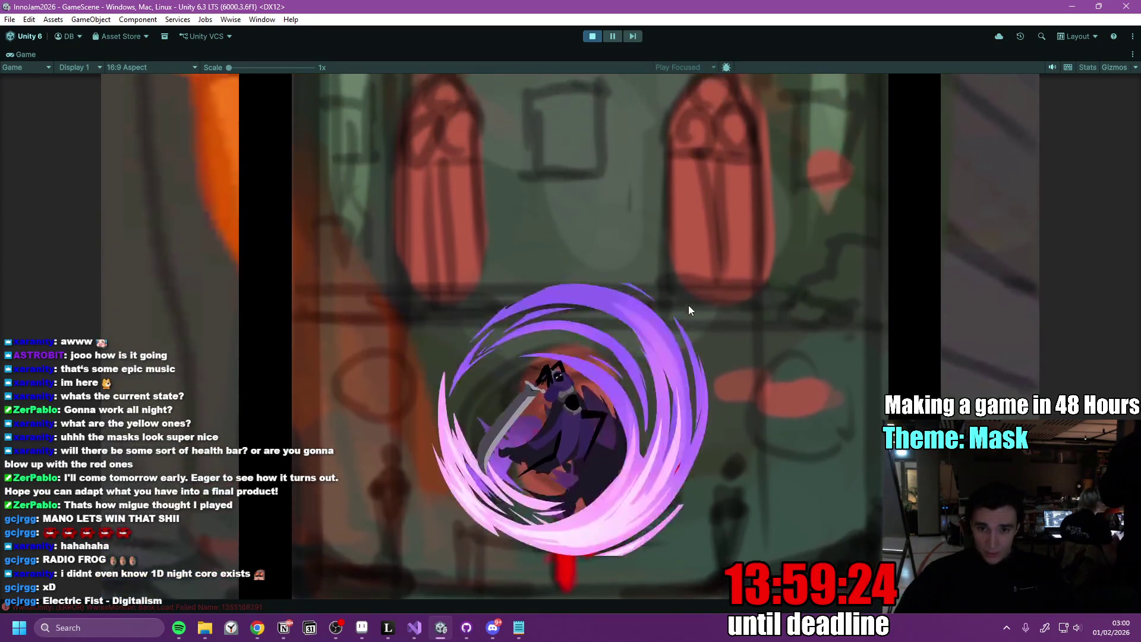
pyautogui.press('space')
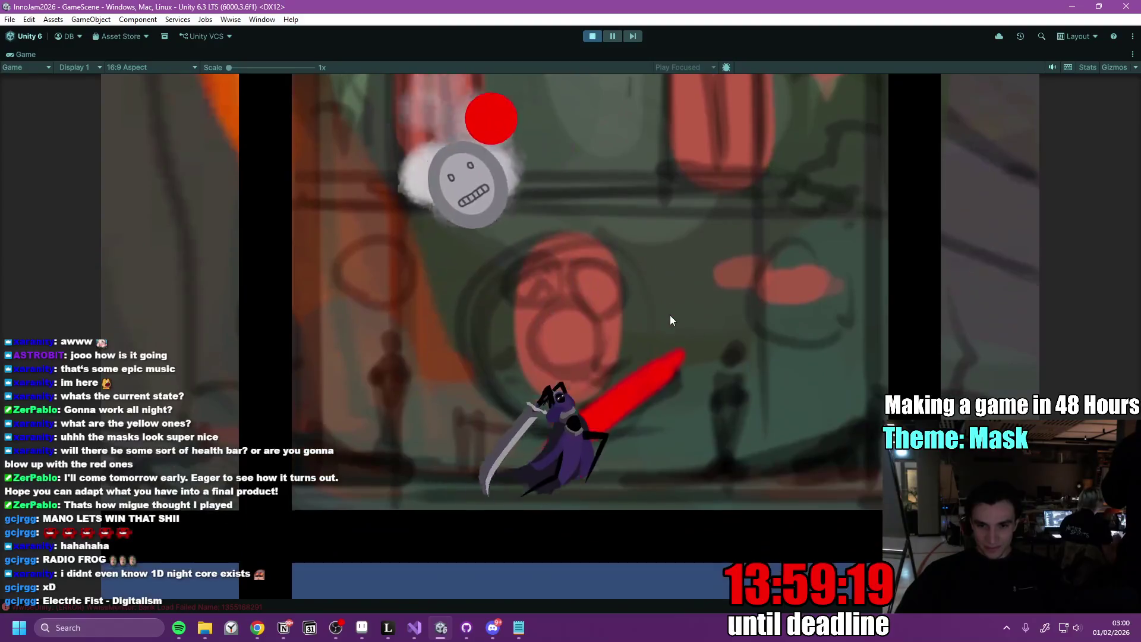
pyautogui.click(668, 315)
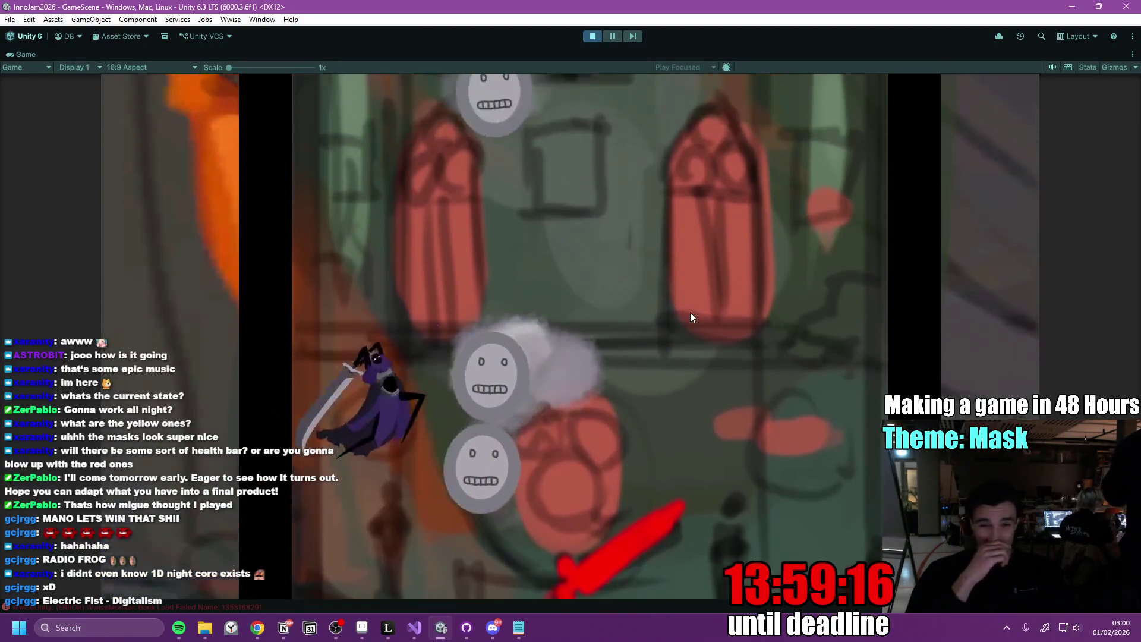
pyautogui.press('d')
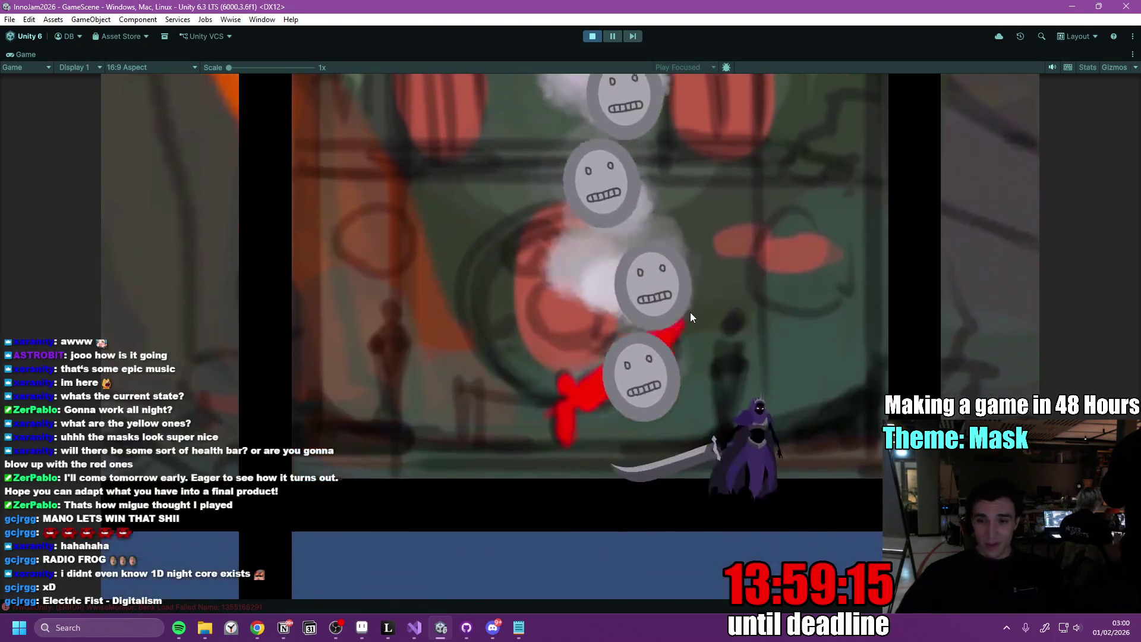
pyautogui.click(690, 314)
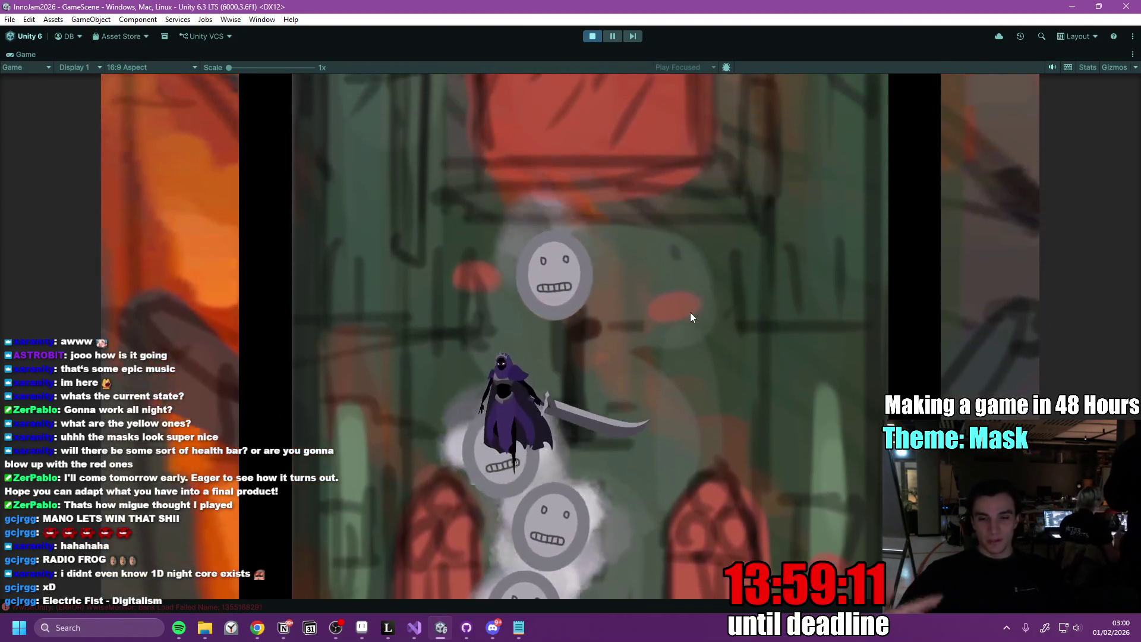
pyautogui.click(689, 312)
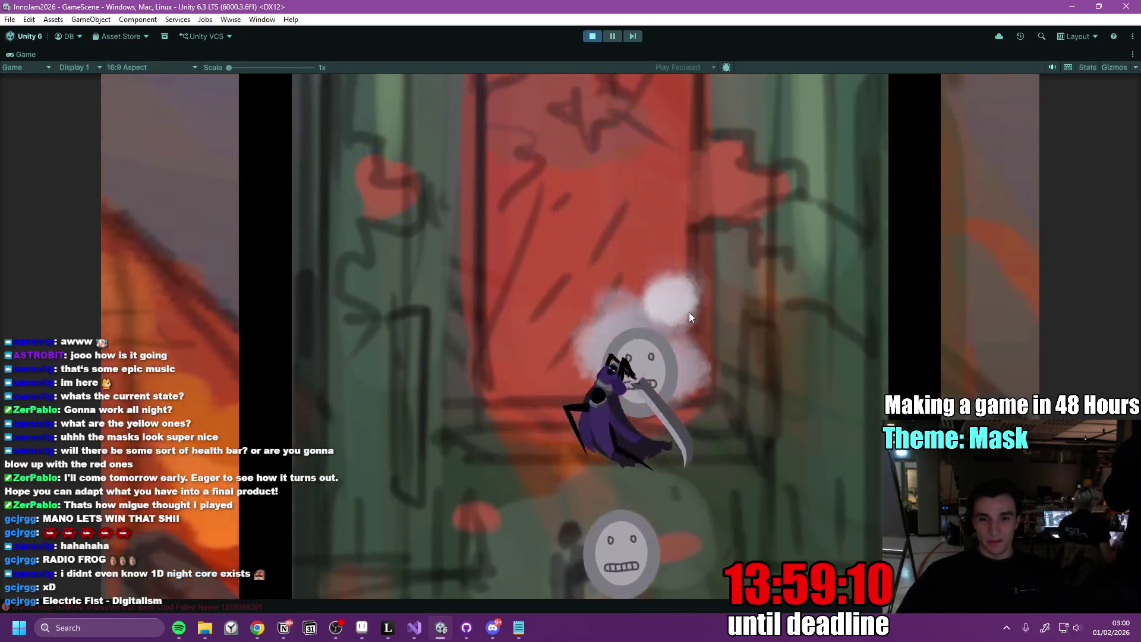
pyautogui.click(689, 312)
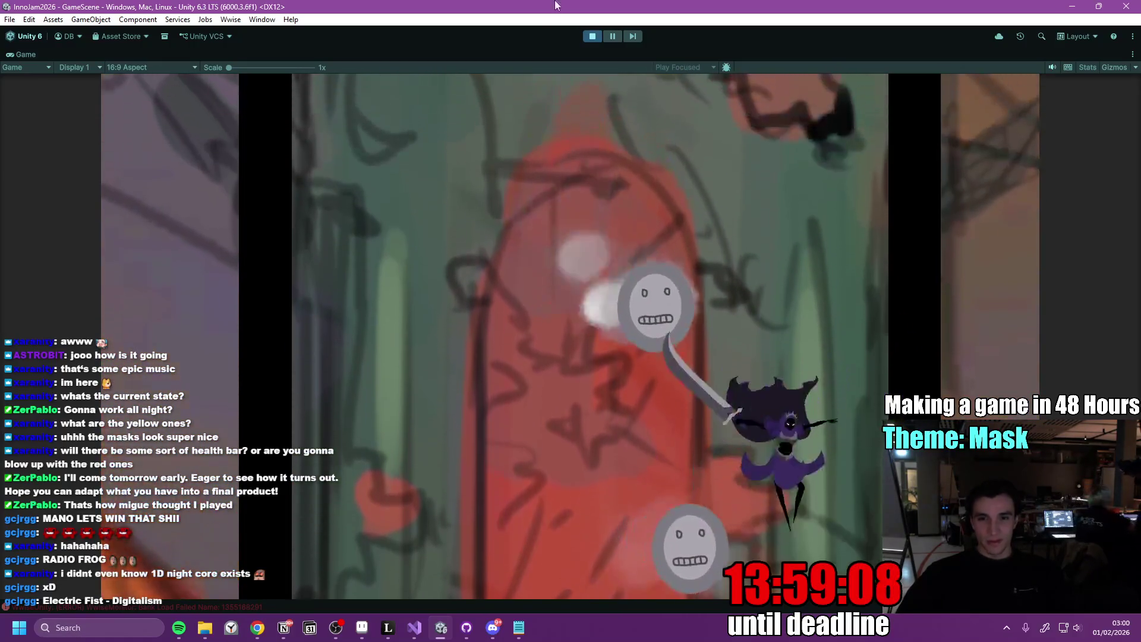
pyautogui.click(595, 38)
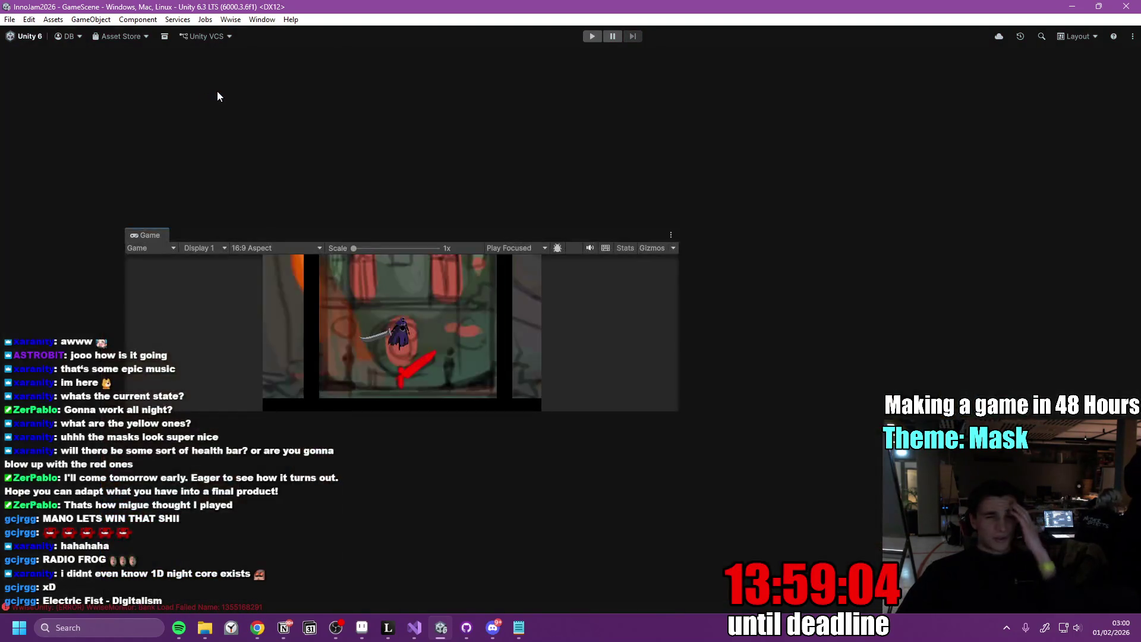
# Put the swoosh Circle sprite on sorting layer Entity, order 2, and replay in a maximized Game view
pyautogui.click(77, 102)
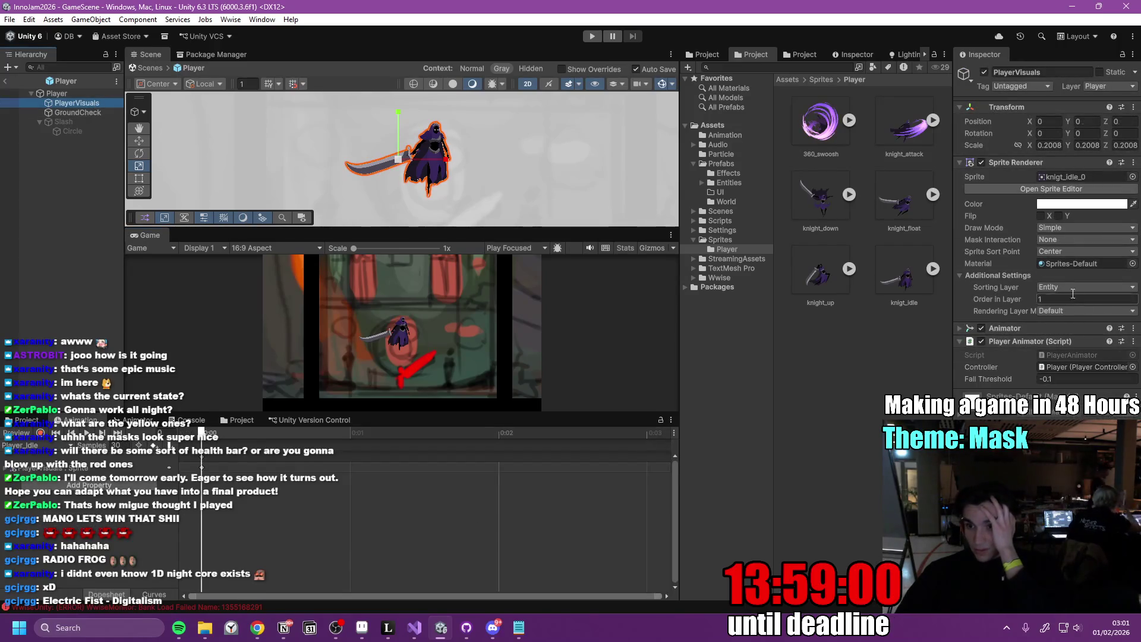
pyautogui.click(73, 131)
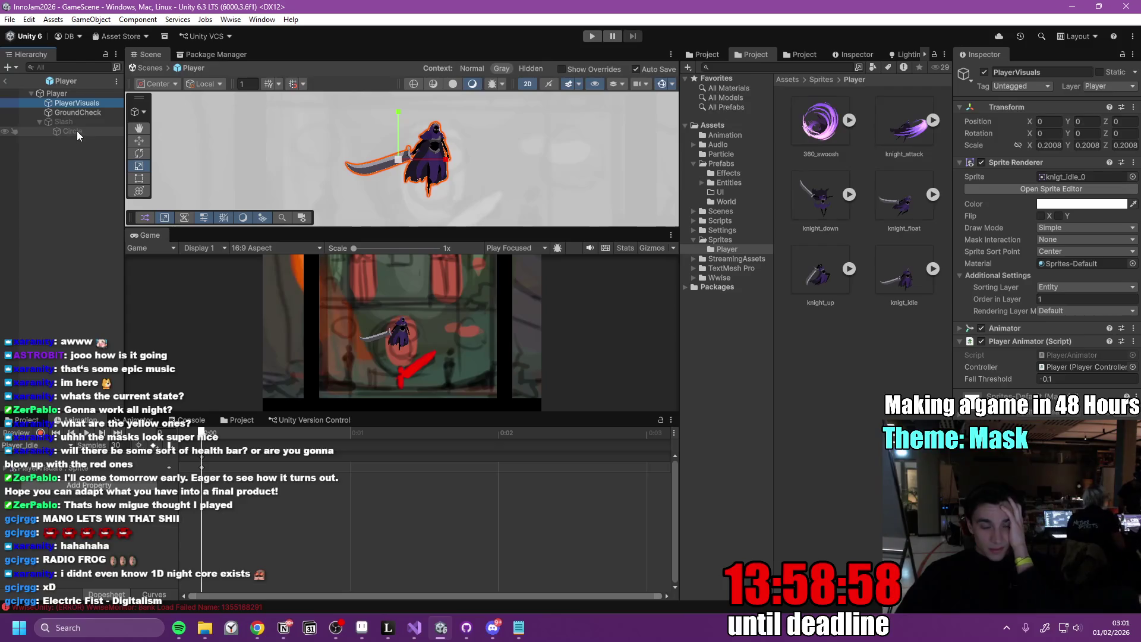
pyautogui.click(1061, 282)
pyautogui.click(1054, 306)
pyautogui.click(1052, 295)
pyautogui.write('2')
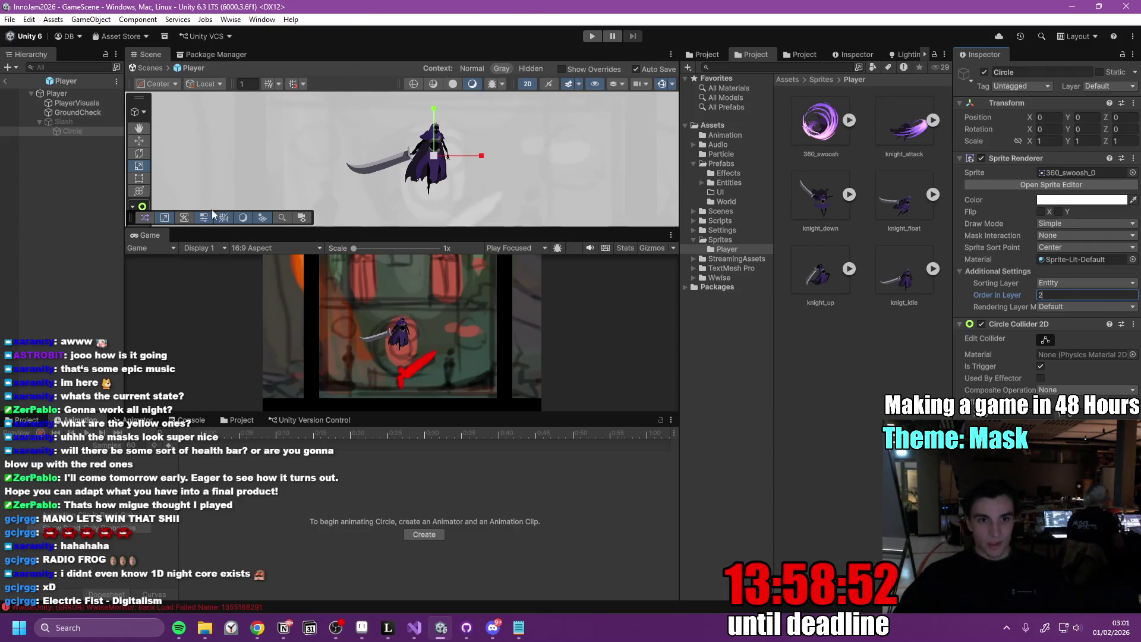
pyautogui.doubleClick(153, 235)
pyautogui.click(592, 36)
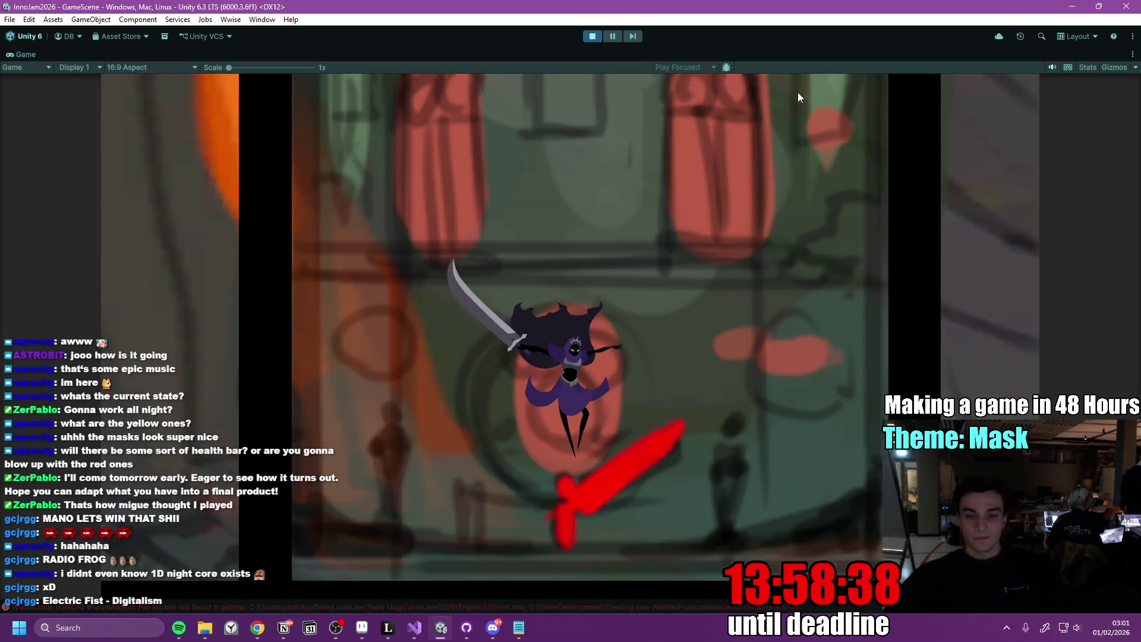
# Play another round with A/D movement, restart with R after Game Over, pause, then stop
pyautogui.press('a')
pyautogui.press('d')
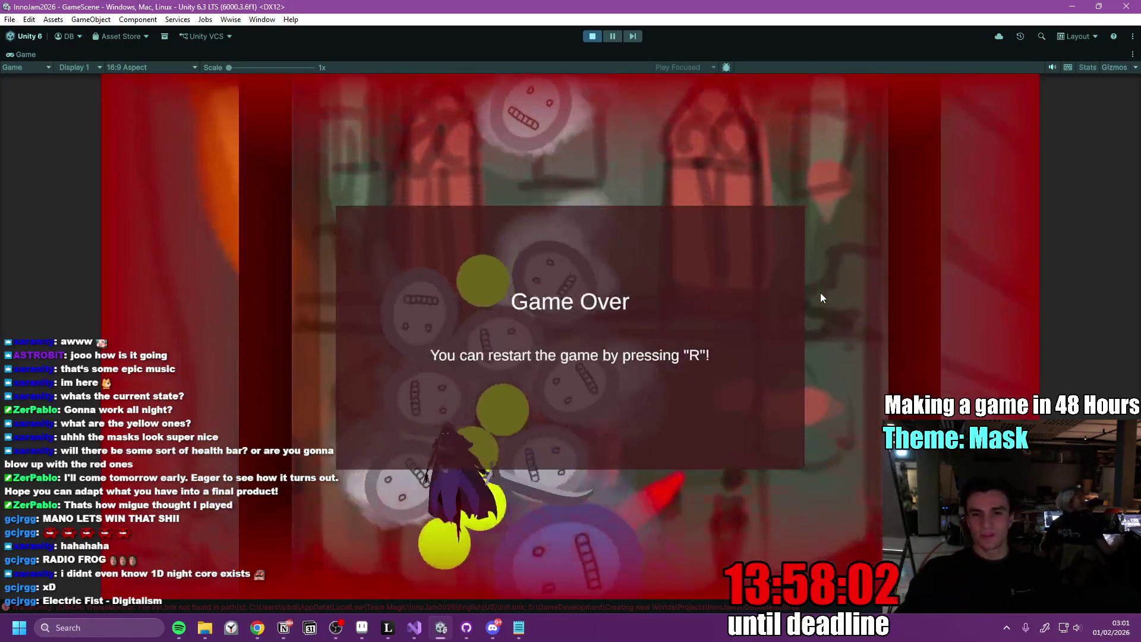
pyautogui.press('r')
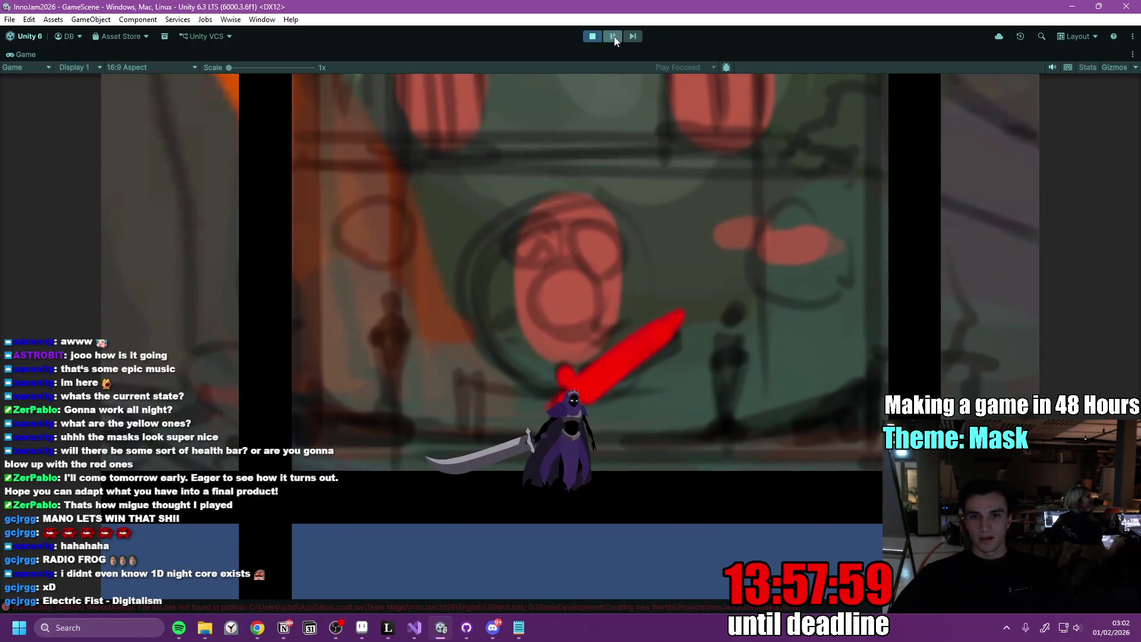
pyautogui.click(613, 36)
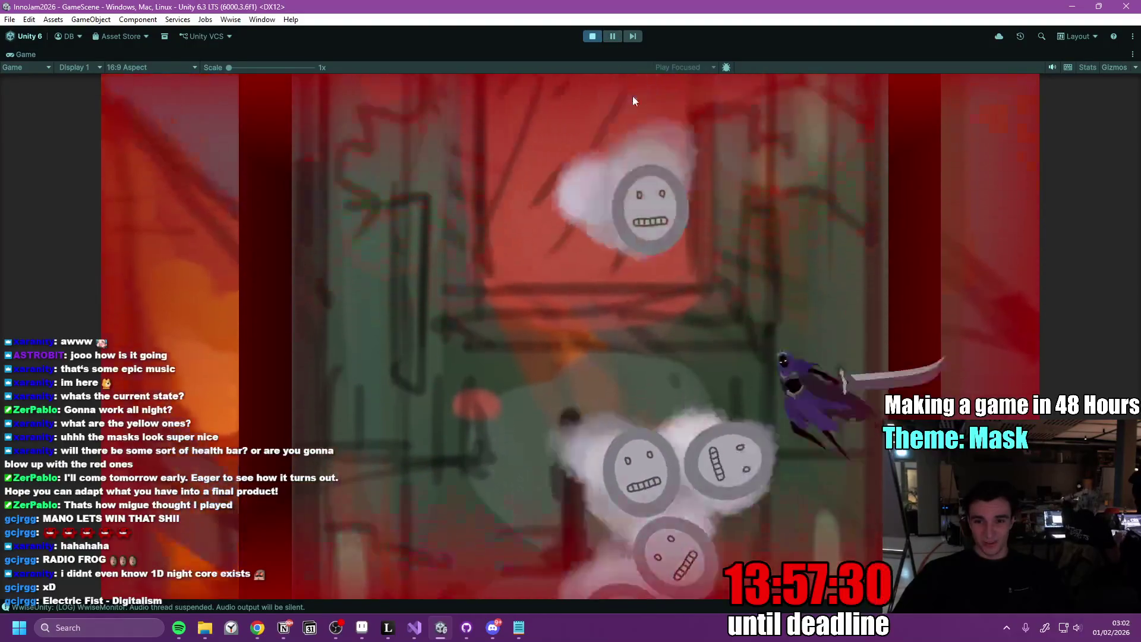
pyautogui.click(592, 36)
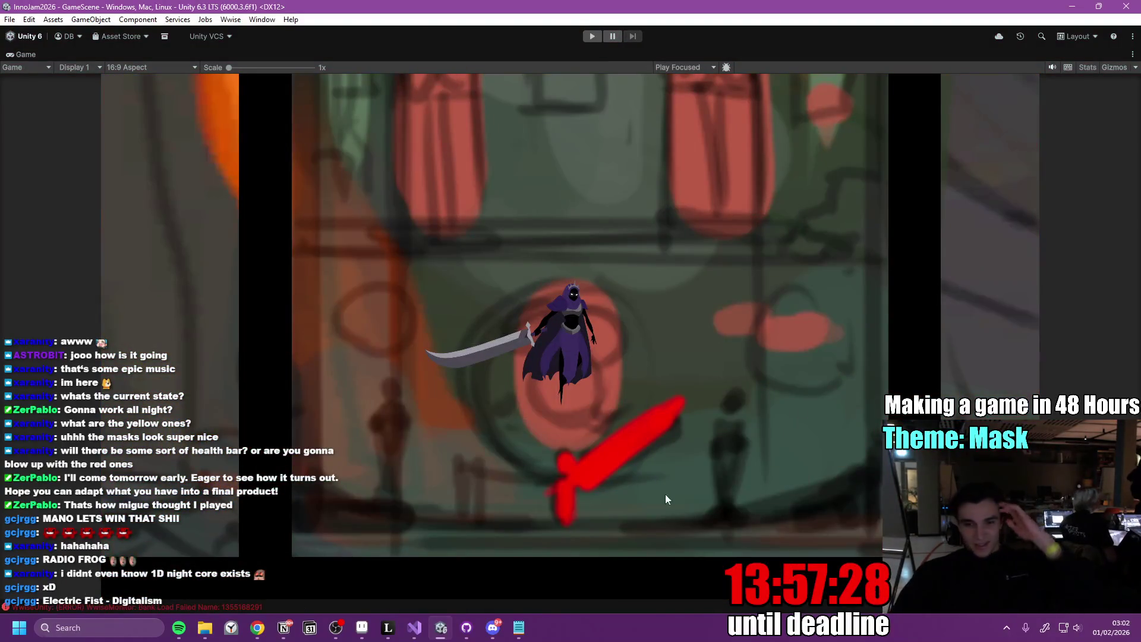
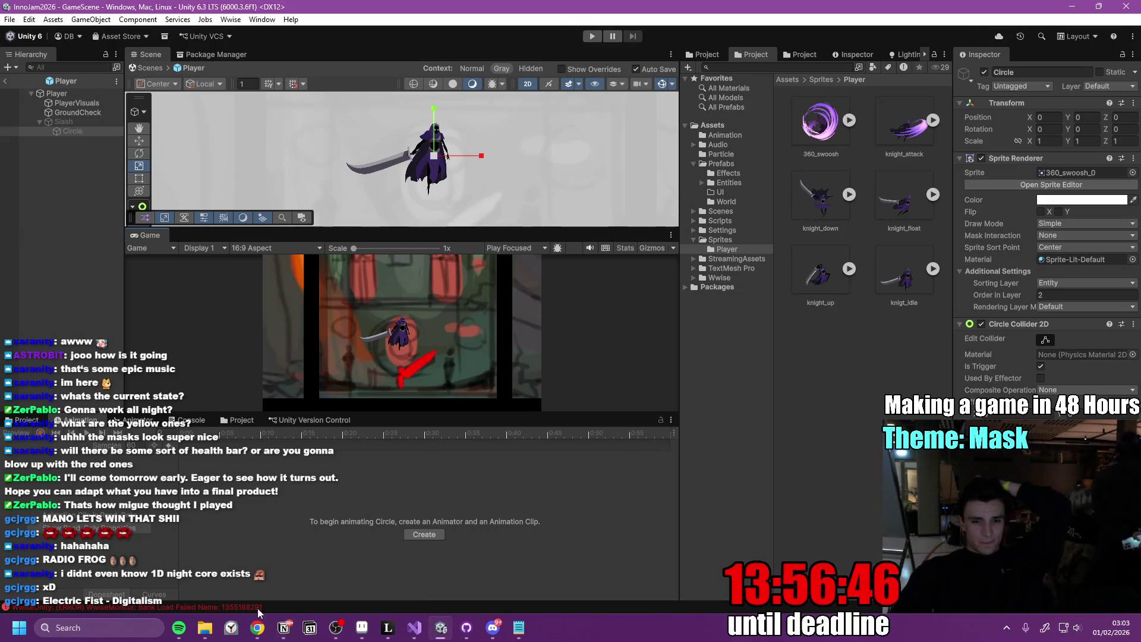
pyautogui.hotkey('alt', 'Tab')
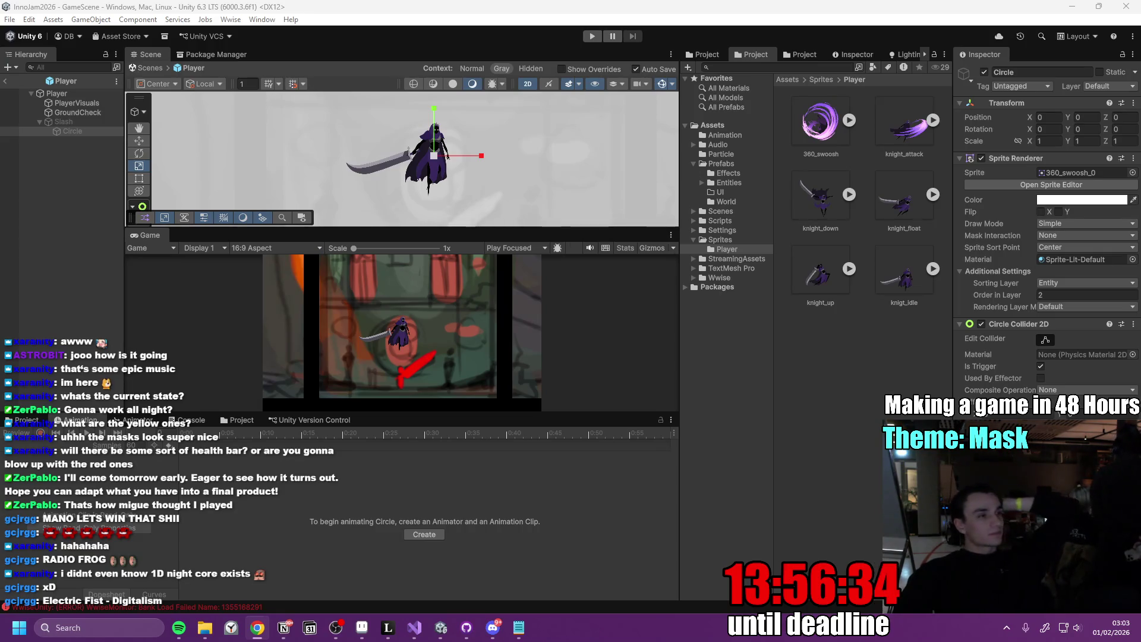
pyautogui.hotkey('alt', 'Tab')
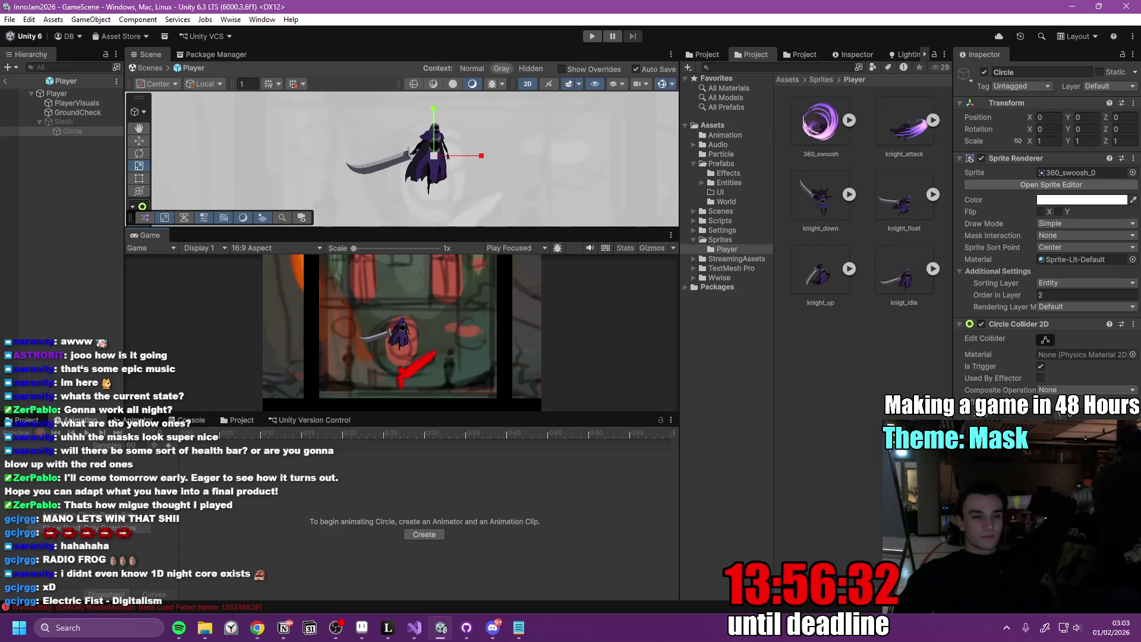